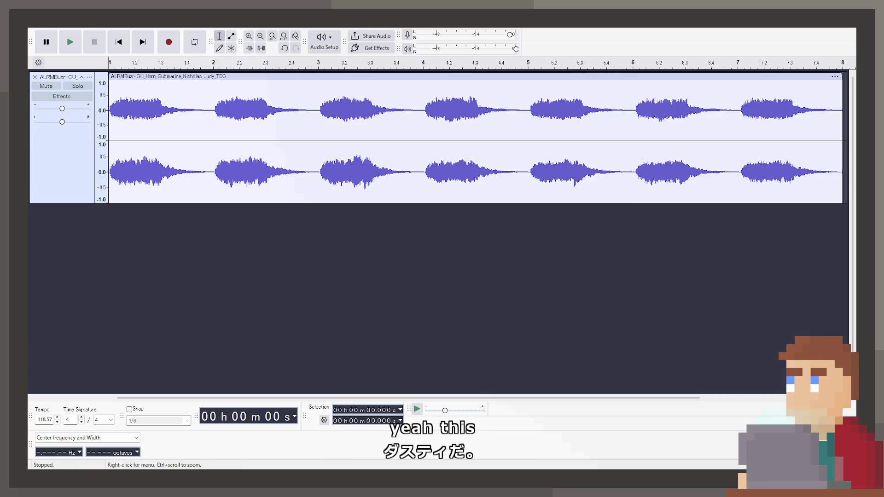
Play the alarm recording to hear where each alarm burst ends
{"action": "left_click", "coordinate": [74, 41]}
{"action": "left_click", "coordinate": [87, 40]}
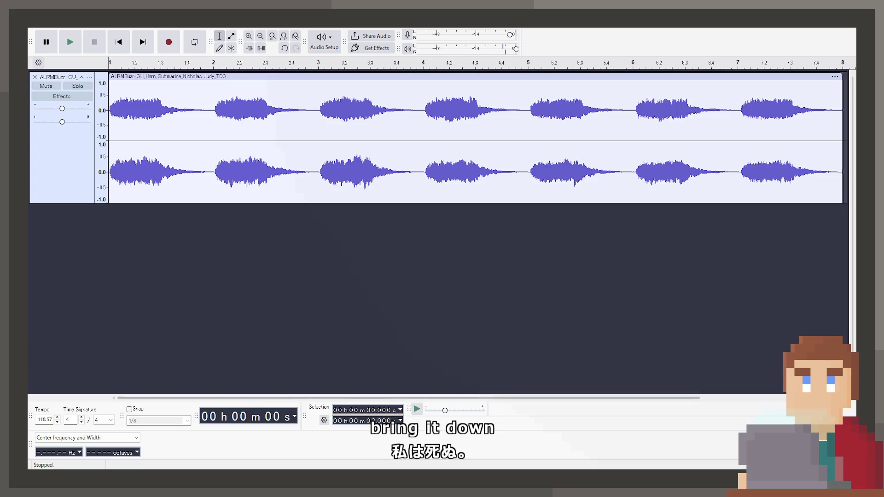
{"action": "key", "text": "space"}
{"action": "key", "text": "space"}
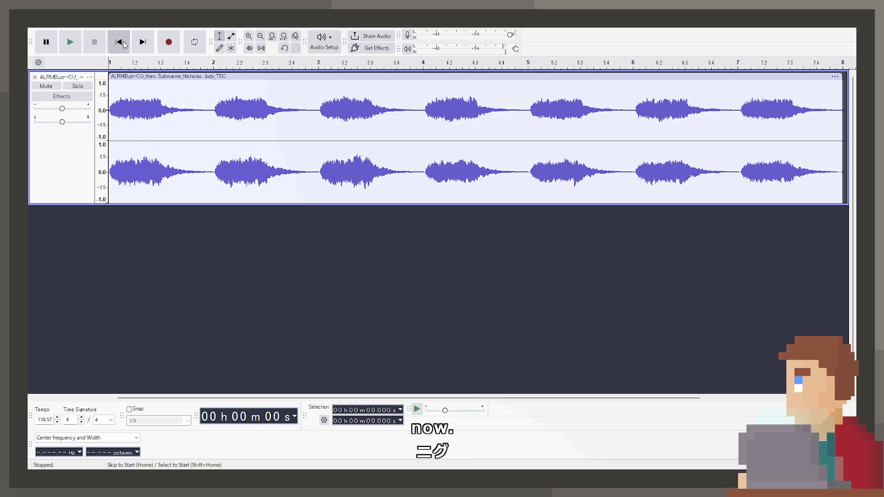
Split the clip at the ends of the first three alarms: 2.03 s, 4.065 s and 6.089 s
{"action": "left_click", "coordinate": [213, 118]}
{"action": "key", "text": "space"}
{"action": "key", "text": "space"}
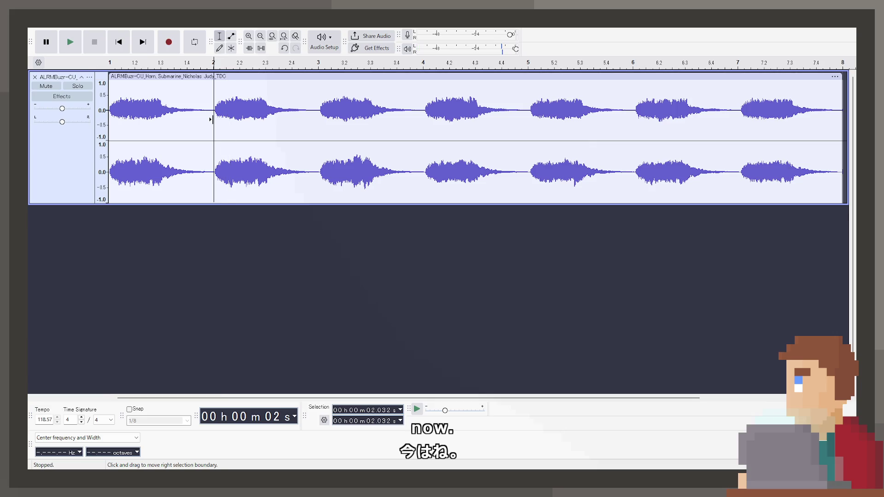
{"action": "key", "text": "ctrl+i"}
{"action": "left_click", "coordinate": [320, 117]}
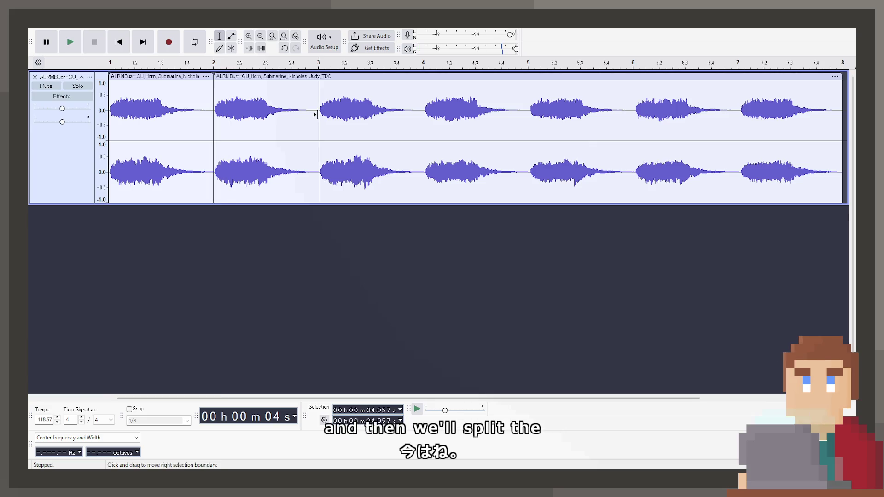
{"action": "left_click", "coordinate": [319, 117]}
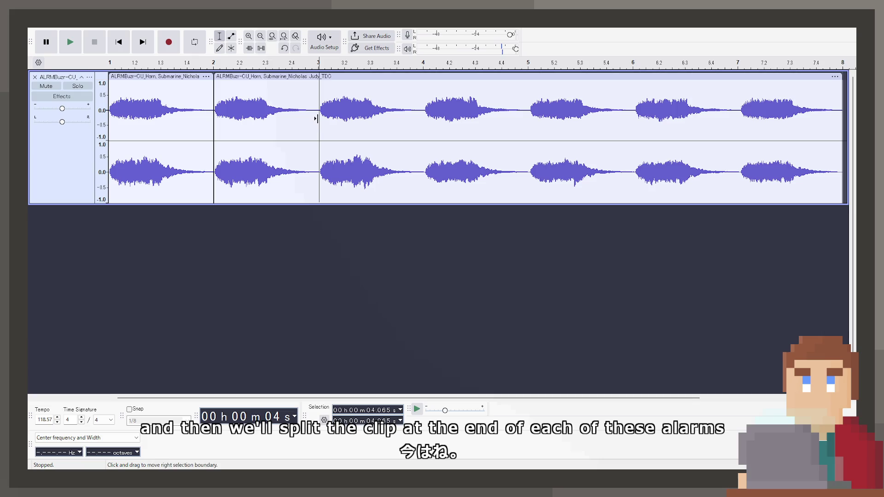
{"action": "key", "text": "ctrl+i"}
{"action": "left_click", "coordinate": [421, 116]}
{"action": "key", "text": "ctrl+i"}
Split the clip at the ends of alarms four to six: 8.138 s, 10.146 s and 12.195 s
{"action": "left_click", "coordinate": [529, 116]}
{"action": "left_click", "coordinate": [530, 118]}
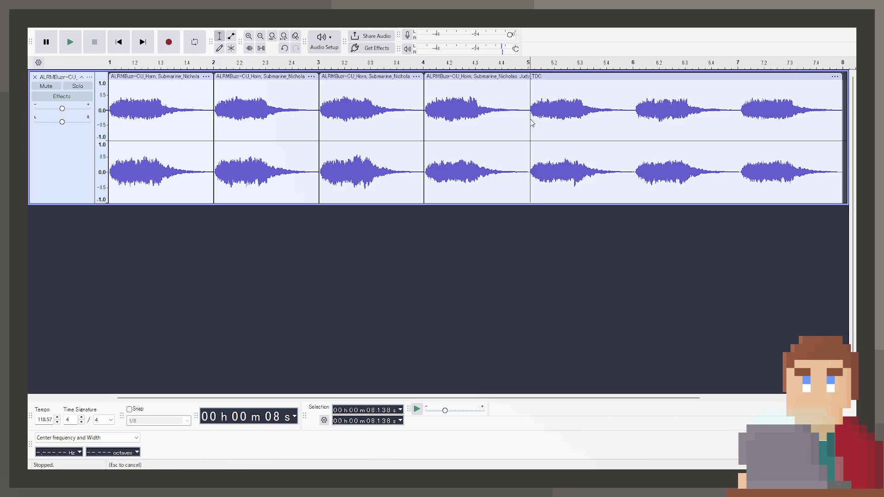
{"action": "key", "text": "ctrl+i"}
{"action": "left_click", "coordinate": [633, 117]}
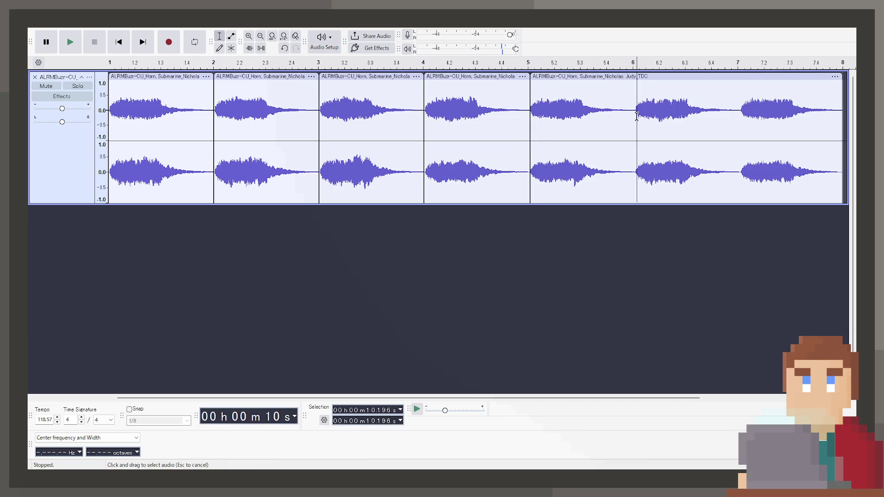
{"action": "left_click", "coordinate": [634, 118]}
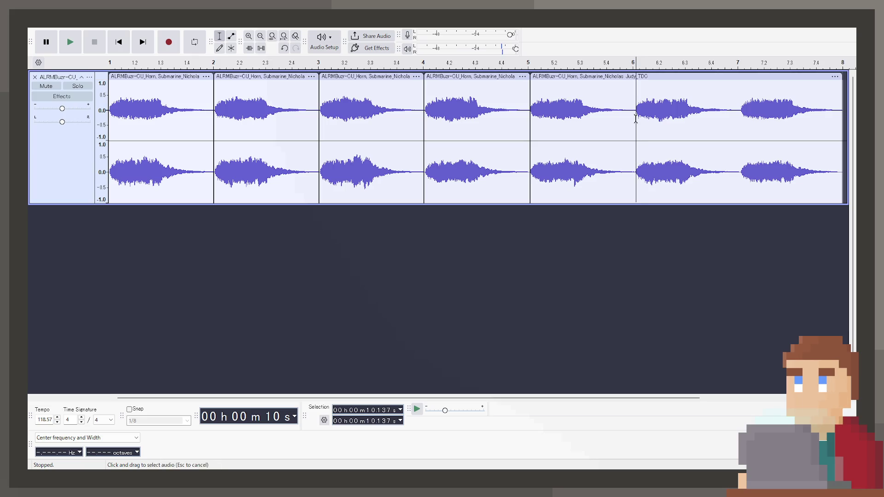
{"action": "key", "text": "ctrl+i"}
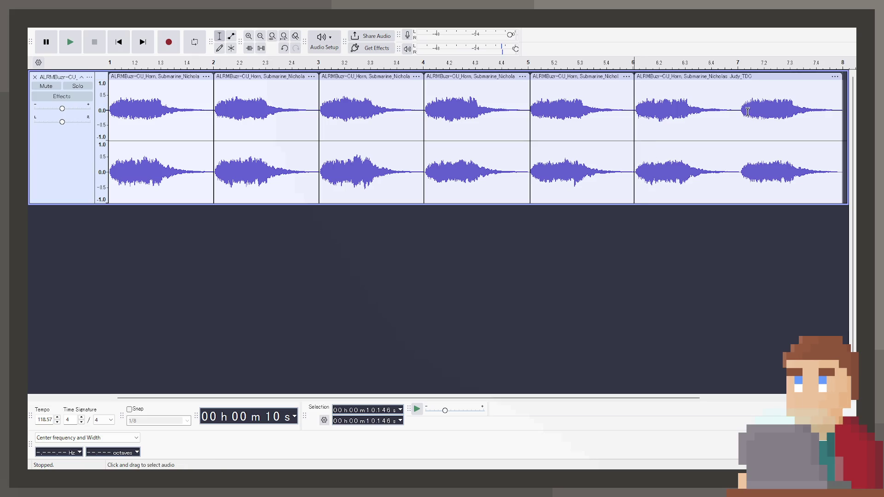
{"action": "left_click", "coordinate": [740, 112]}
{"action": "key", "text": "ctrl+i"}
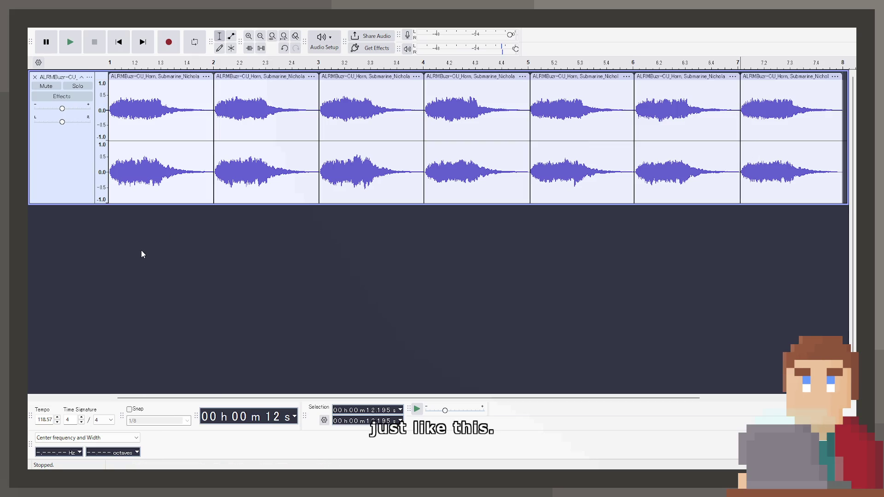
Add two new empty stereo tracks below the alarm track
{"action": "key", "text": "ctrl+shift+n"}
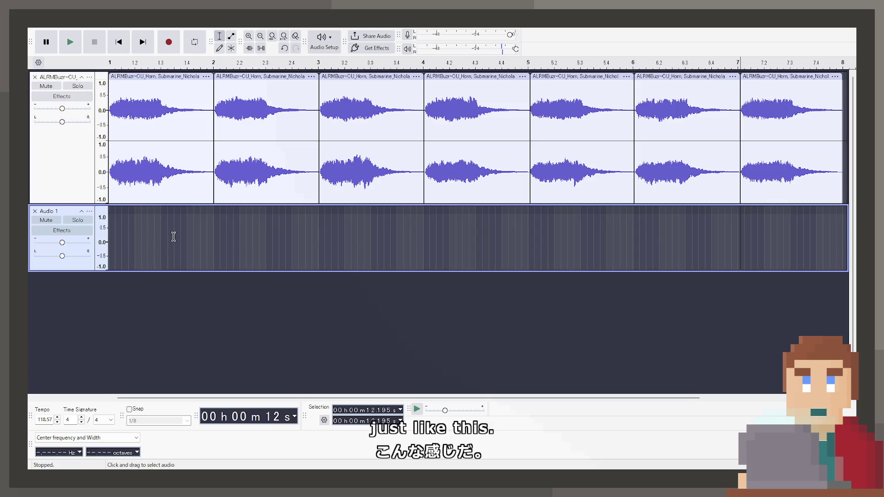
{"action": "key", "text": "ctrl+z"}
{"action": "key", "text": "ctrl+shift+n"}
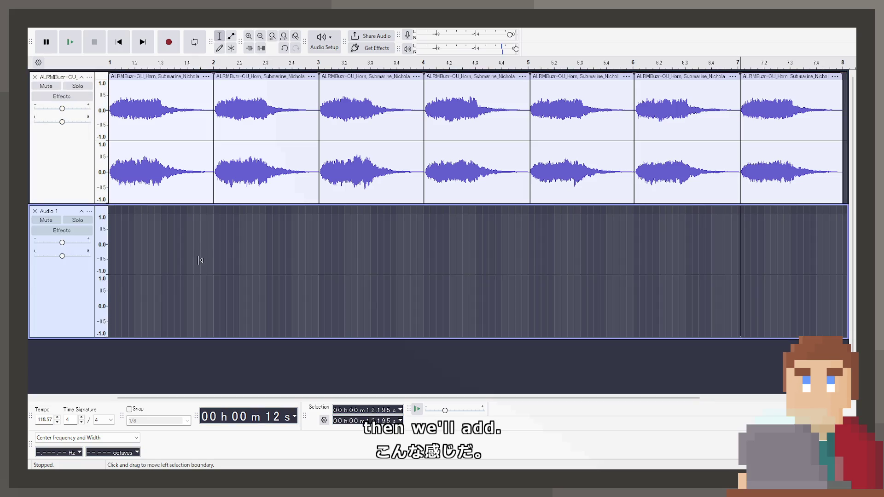
{"action": "key", "text": "ctrl+z"}
{"action": "key", "text": "ctrl+shift+n"}
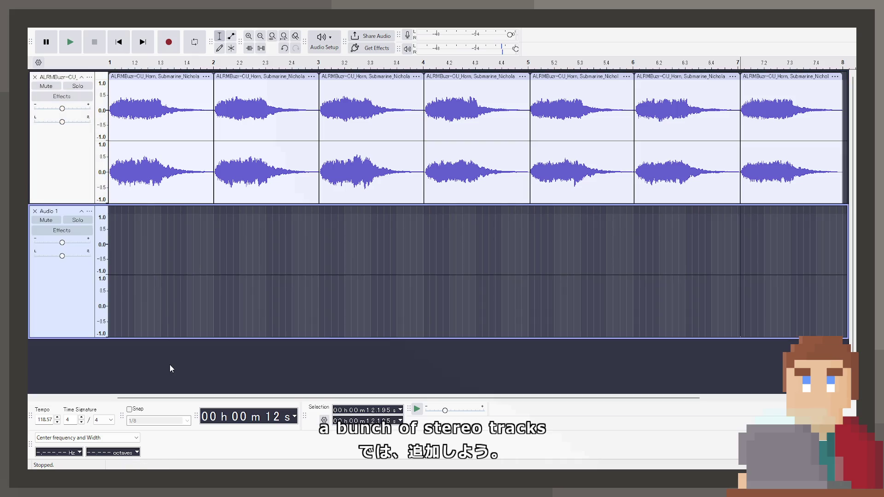
{"action": "key", "text": "ctrl+shift+n"}
Move alarm clips onto Audio 1 at 0 s, and rebuild Audio 2 with a clip starting at 0 s
{"action": "mouse_move", "coordinate": [285, 76]}
{"action": "left_mouse_down"}
{"action": "mouse_move", "coordinate": [155, 233]}
{"action": "mouse_move", "coordinate": [180, 230]}
{"action": "left_mouse_up"}
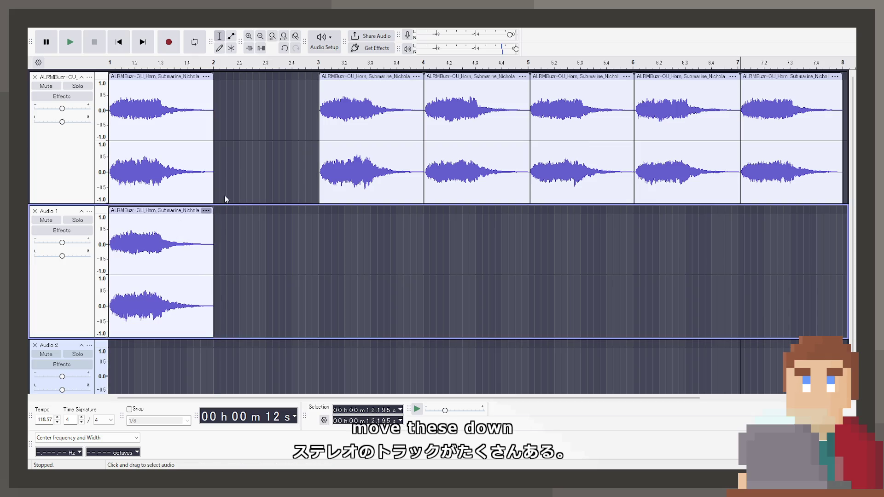
{"action": "left_click_drag", "start_coordinate": [334, 86], "coordinate": [229, 211]}
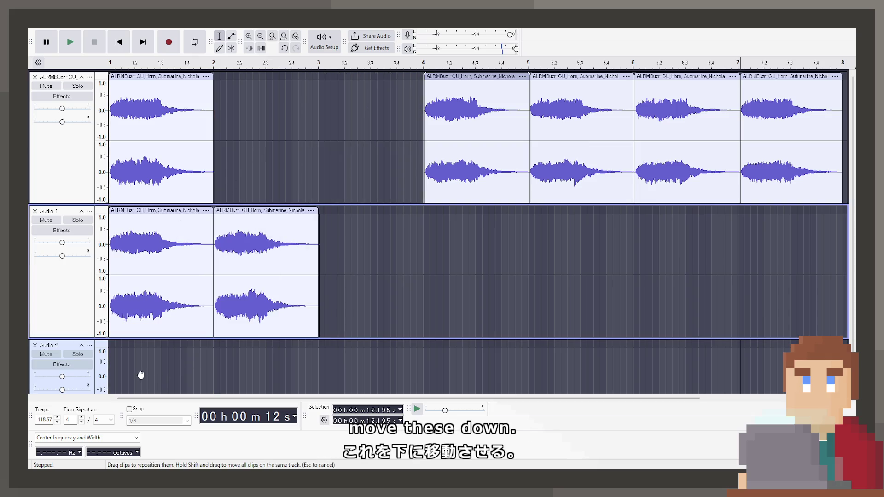
{"action": "left_click", "coordinate": [140, 369]}
{"action": "scroll", "coordinate": [226, 325], "scroll_direction": "down", "scroll_amount": 1}
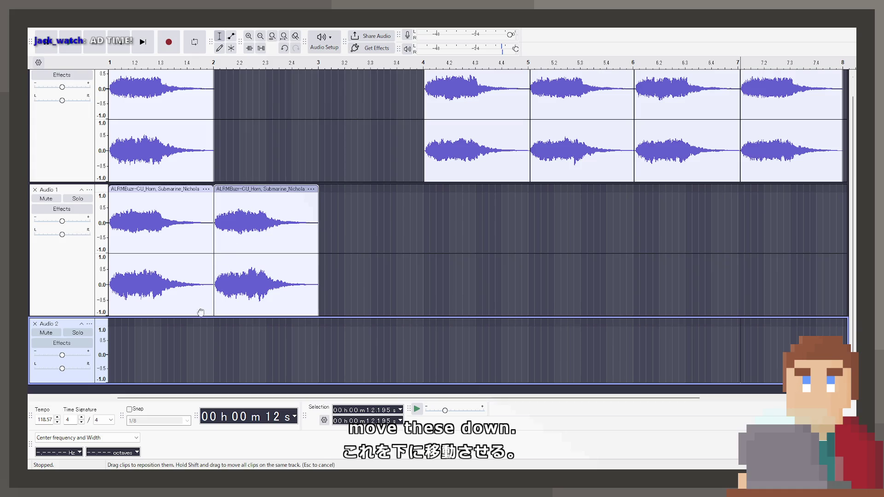
{"action": "left_click", "coordinate": [35, 324]}
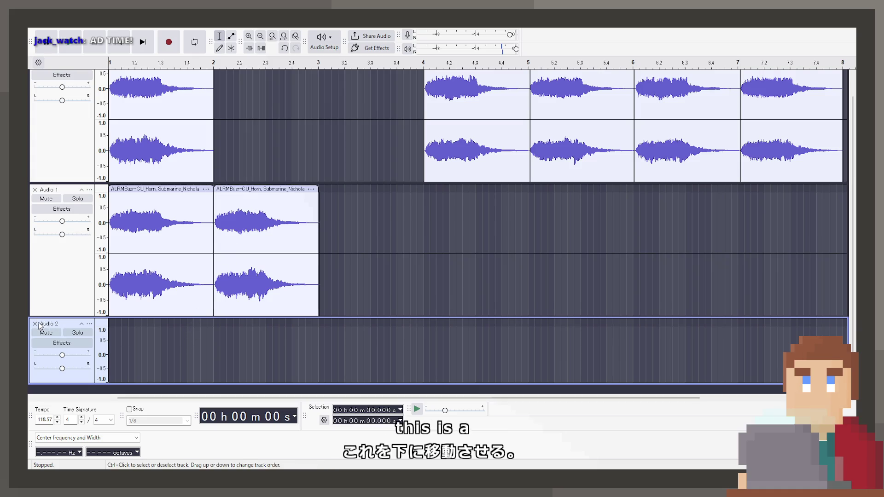
{"action": "key", "text": "ctrl+shift+n"}
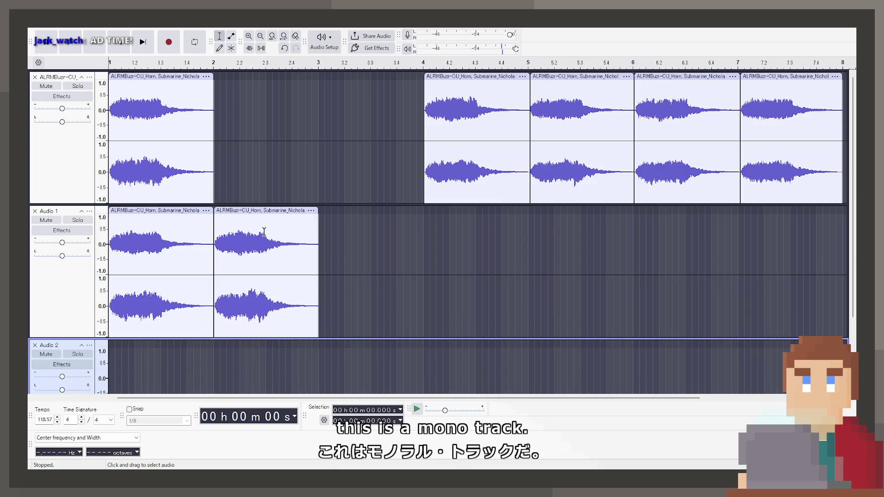
{"action": "left_click_drag", "start_coordinate": [263, 209], "coordinate": [158, 343]}
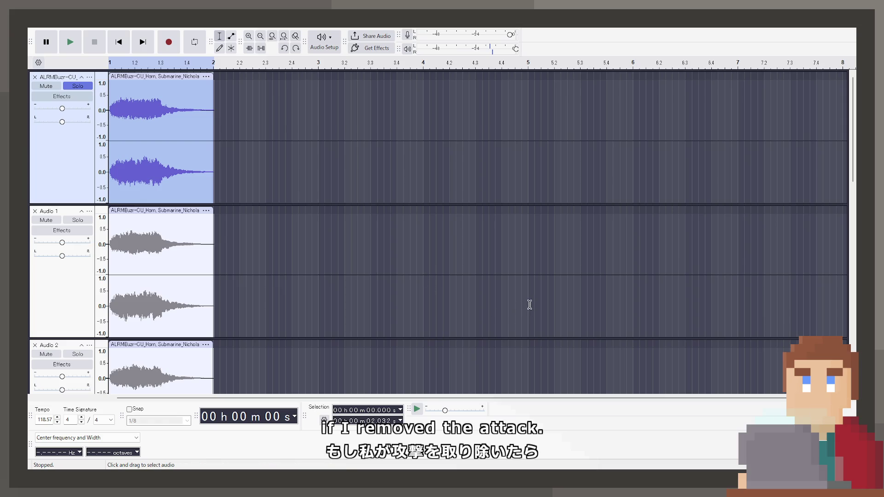
{"action": "left_click", "coordinate": [70, 43]}
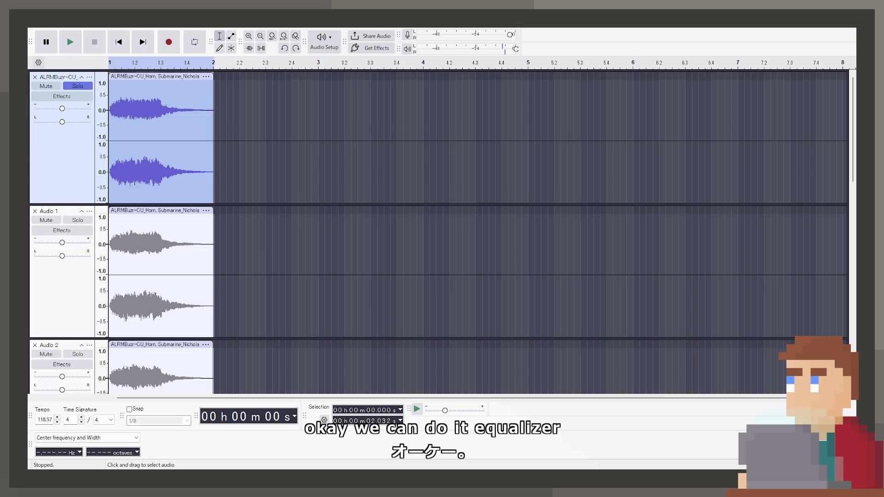
{"action": "left_click", "coordinate": [598, 454]}
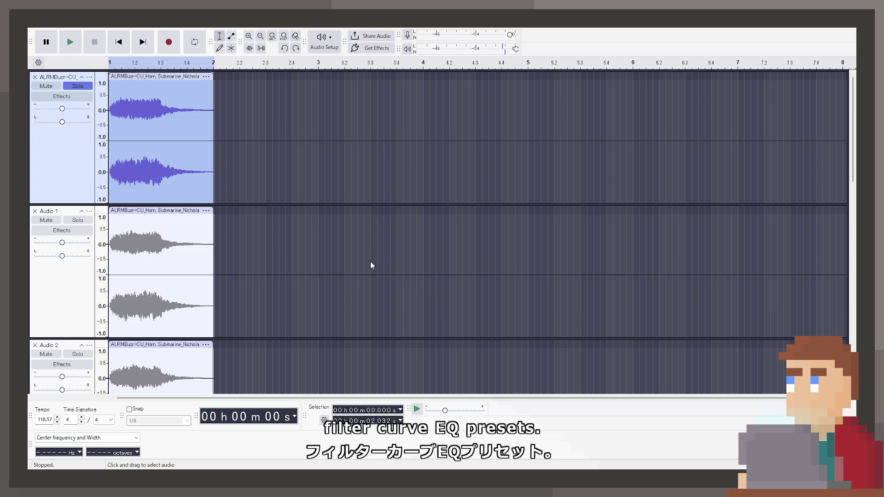
Play the EQ-filtered first alarm clip several times to audition it
{"action": "key", "text": "space"}
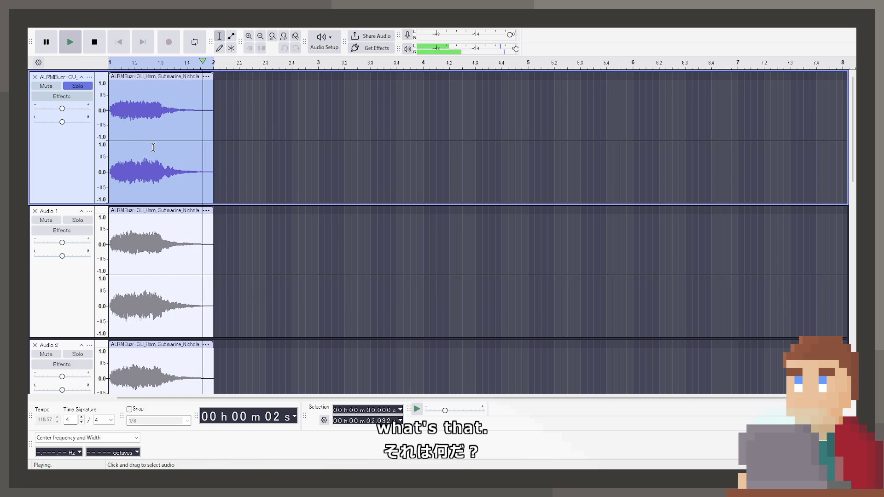
{"action": "key", "text": "space"}
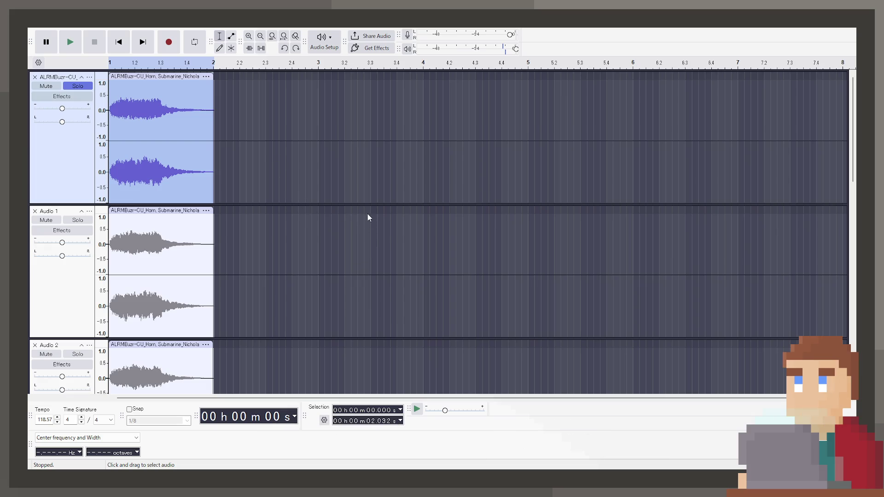
{"action": "key", "text": "space"}
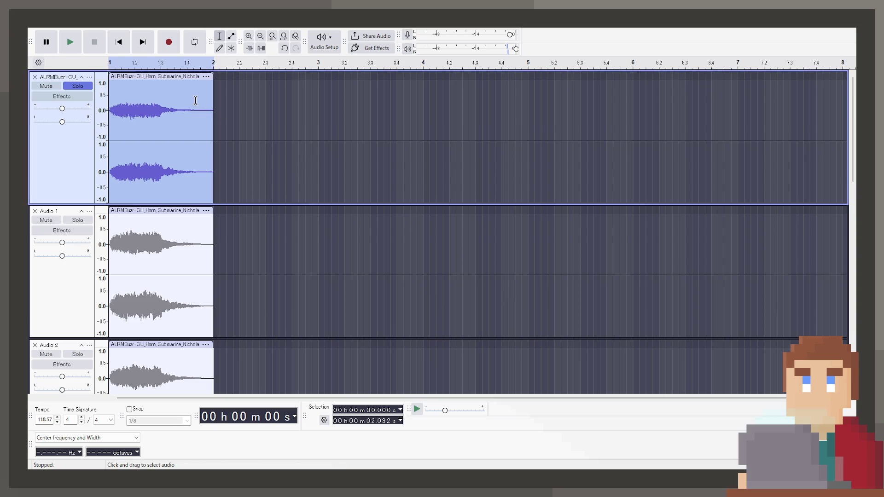
Play the first alarm clip before and after undoing the EQ to compare them
{"action": "key", "text": "space"}
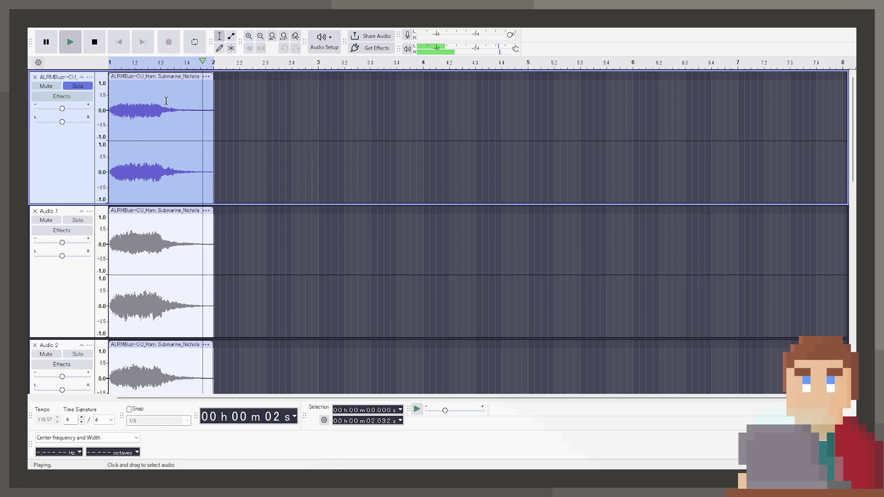
{"action": "key", "text": "space"}
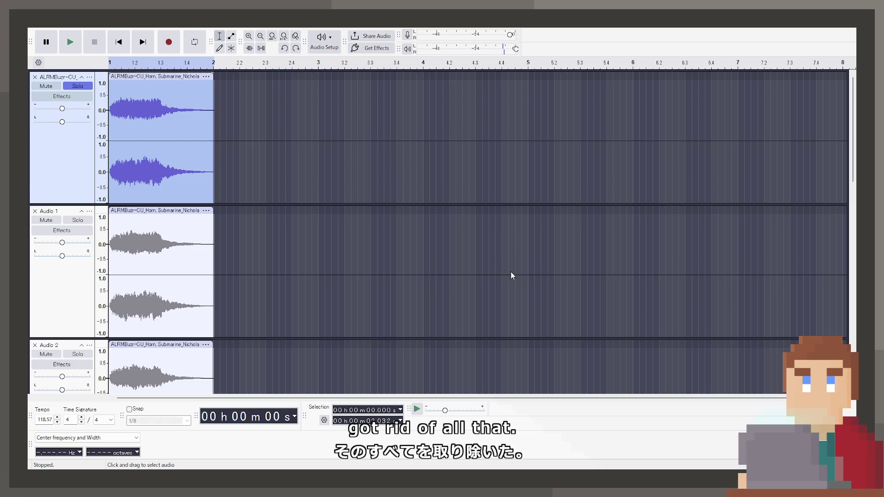
{"action": "key", "text": "space"}
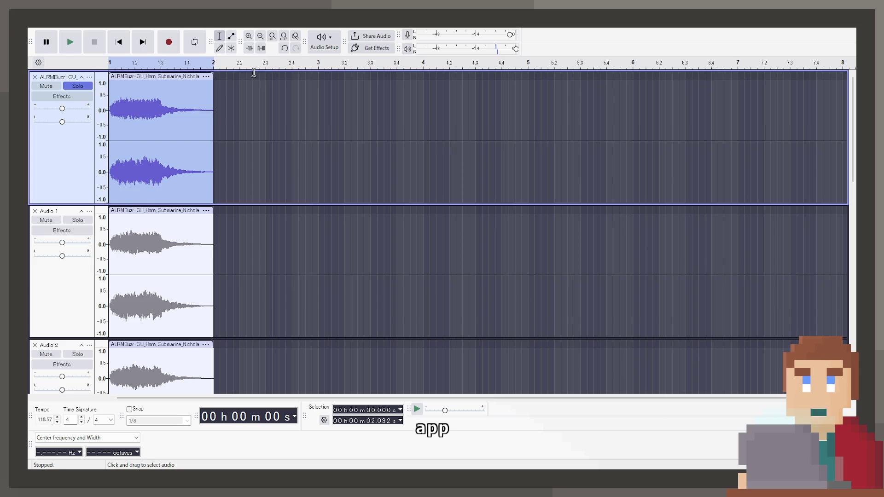
Compare the horn track with and without Auto Duck, leaving it unducked, and show its realtime effects
{"action": "key", "text": "space"}
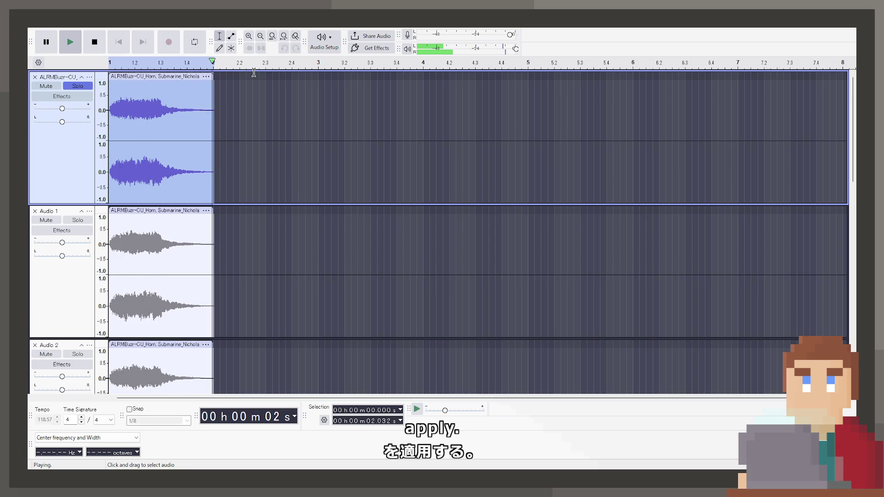
{"action": "key", "text": "space"}
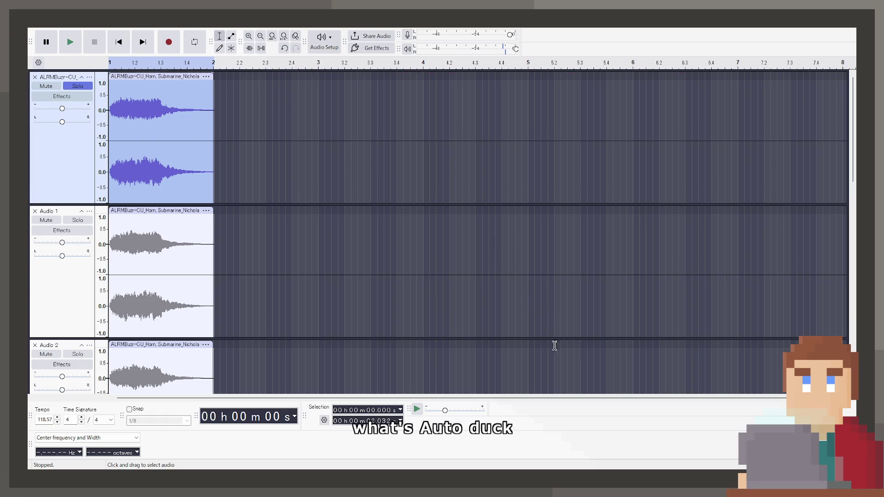
{"action": "key", "text": "ctrl+y"}
{"action": "left_click", "coordinate": [75, 41]}
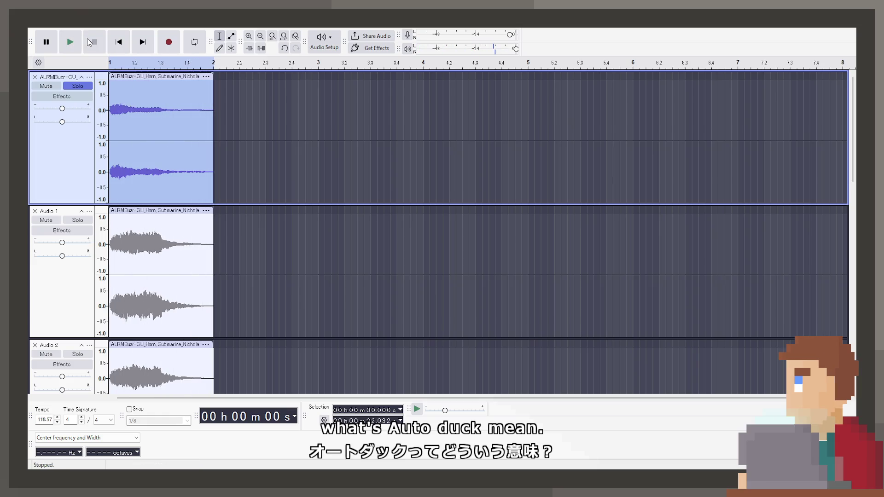
{"action": "key", "text": "ctrl+z"}
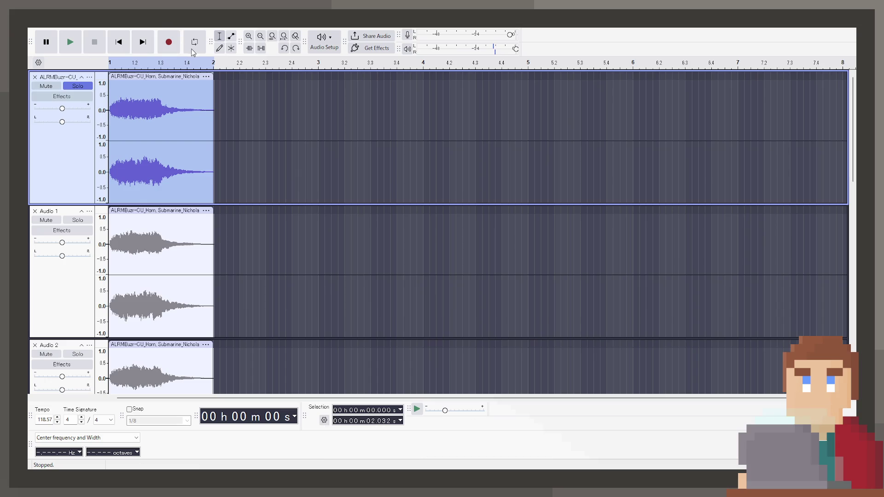
{"action": "key", "text": "e"}
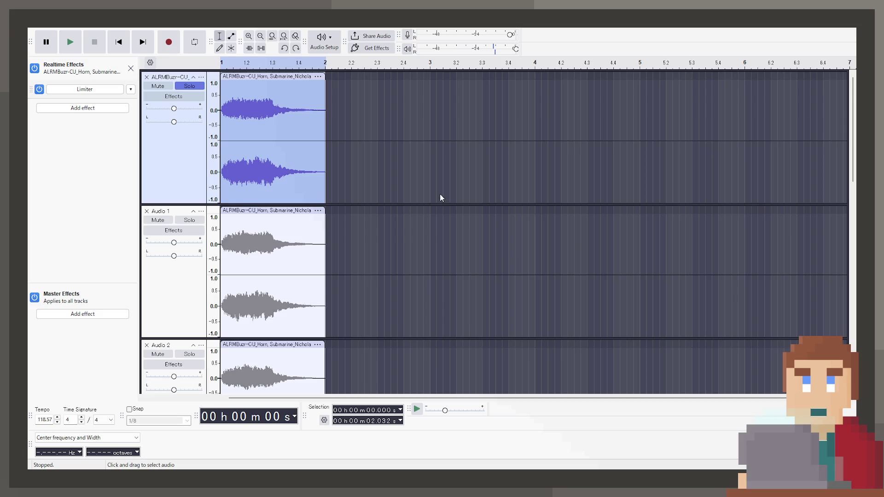
Remove and restore the Limiter effect, then play the track with it applied
{"action": "key", "text": "ctrl+z"}
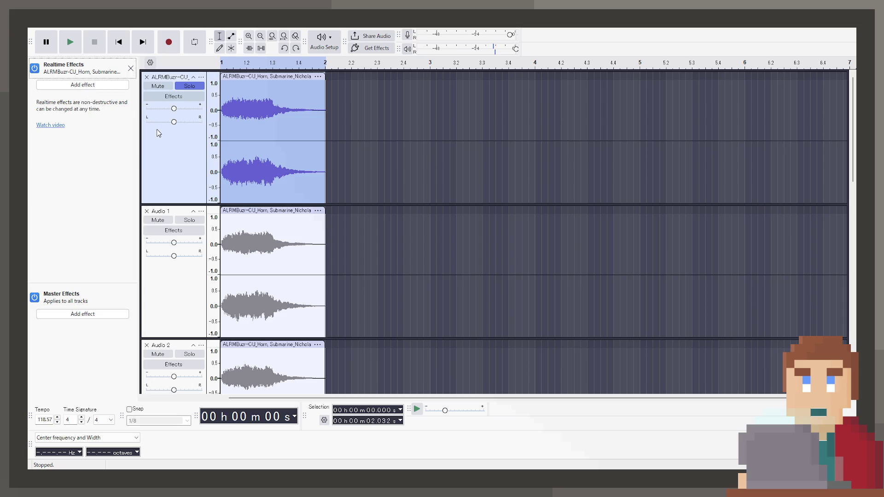
{"action": "key", "text": "ctrl+y"}
{"action": "key", "text": "space"}
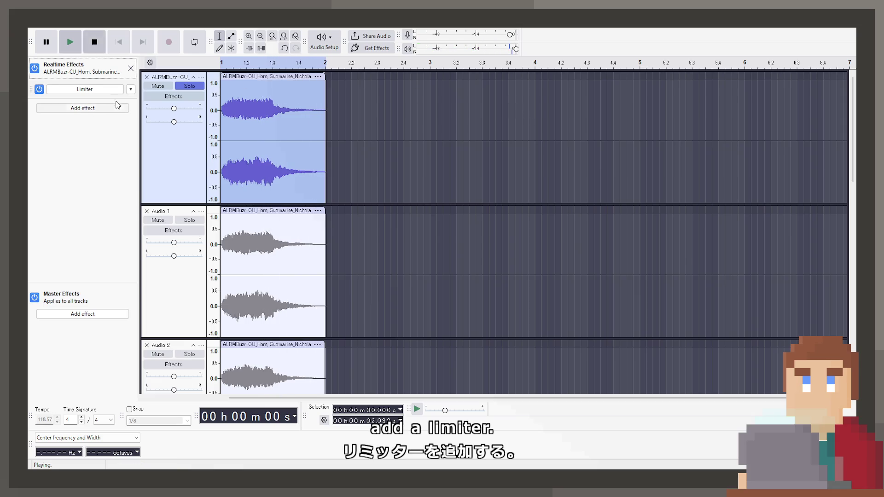
Close, reopen and finally close the top track's realtime effects panel
{"action": "left_click", "coordinate": [131, 68]}
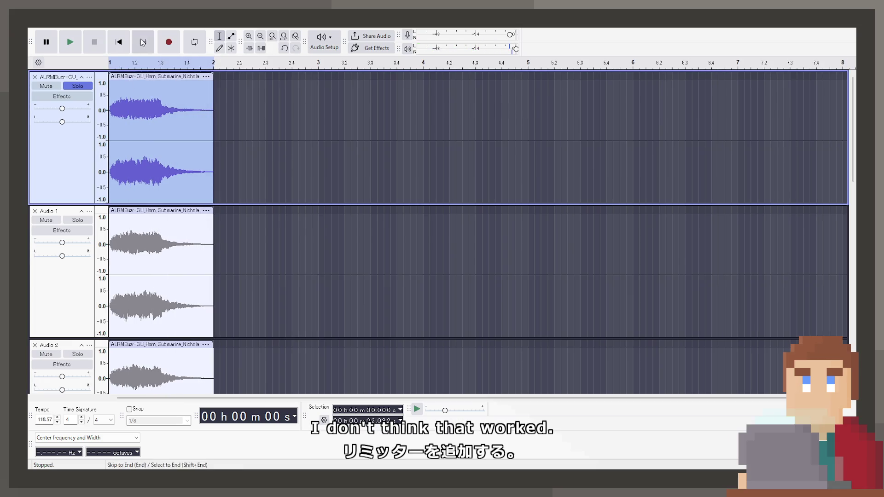
{"action": "left_click", "coordinate": [62, 97]}
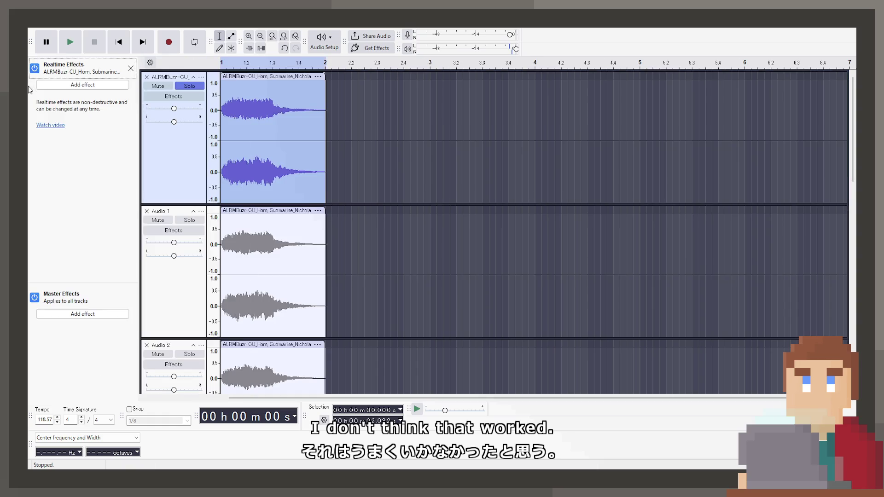
{"action": "left_click", "coordinate": [131, 68]}
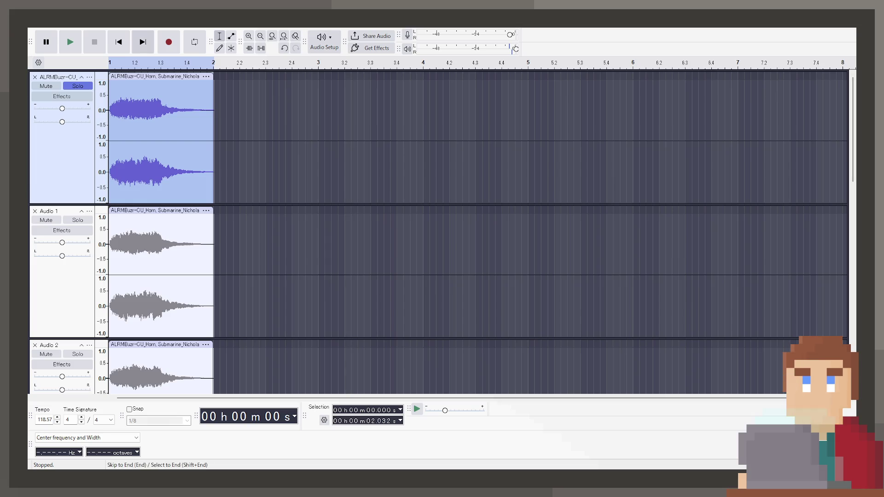
{"action": "left_click", "coordinate": [168, 30]}
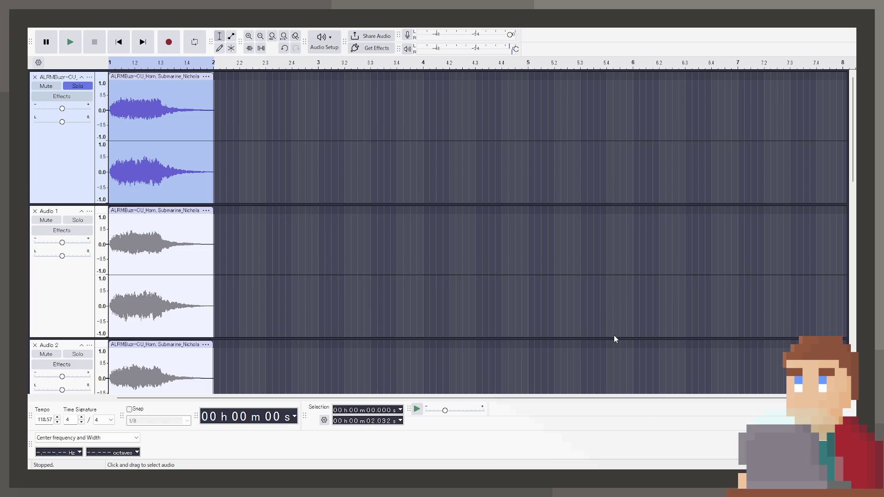
{"action": "key", "text": "space"}
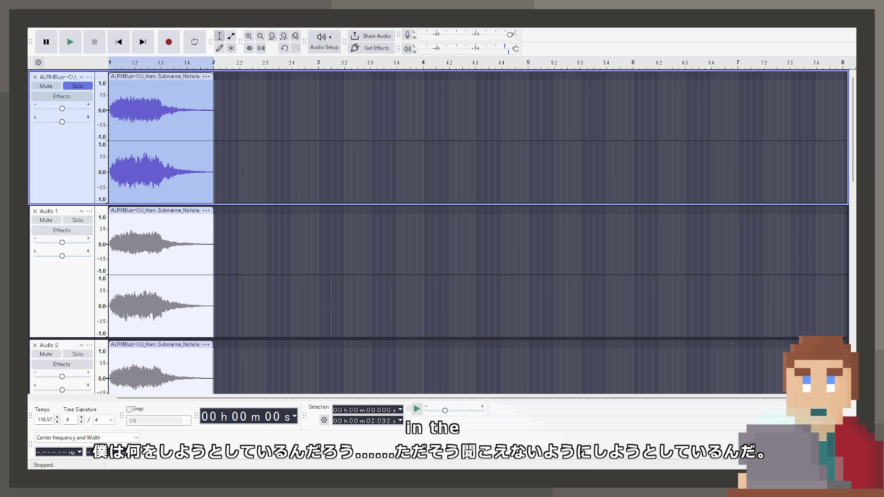
{"action": "left_click", "coordinate": [68, 40]}
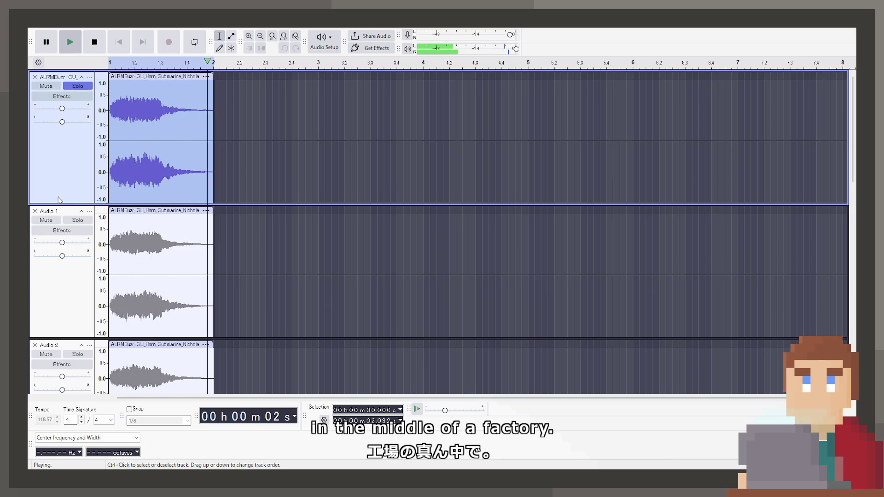
{"action": "left_click", "coordinate": [75, 45]}
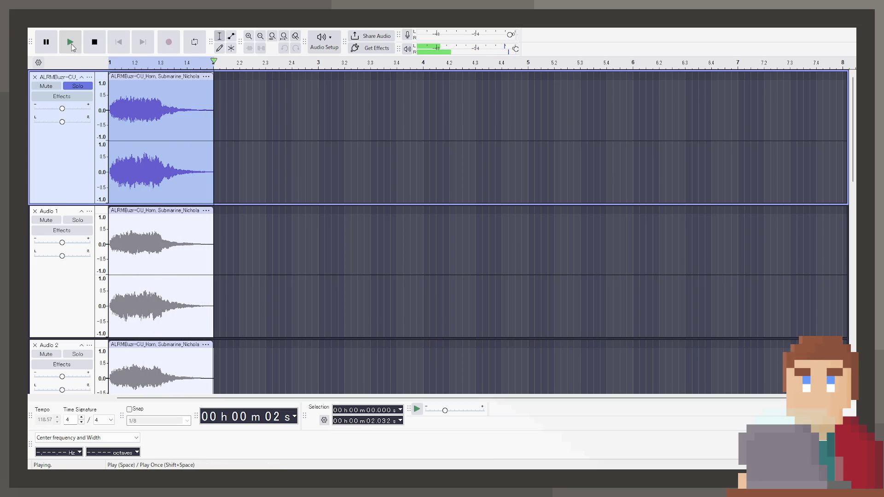
{"action": "left_click", "coordinate": [71, 44]}
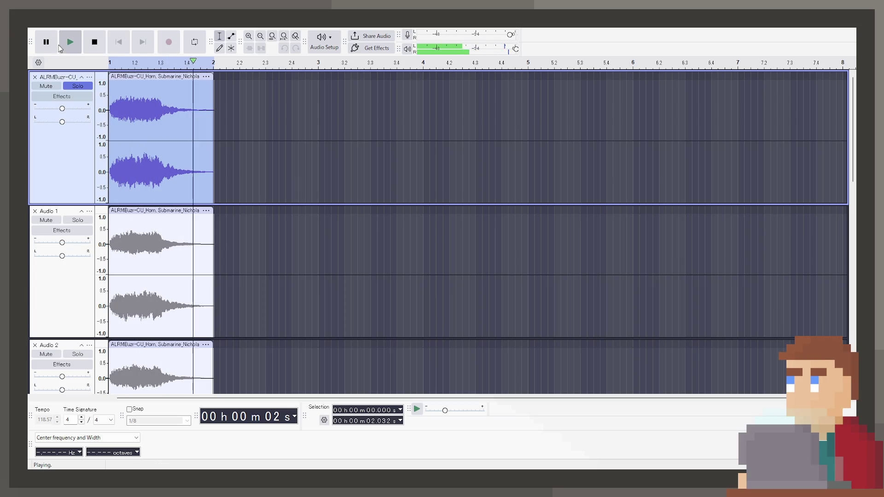
{"action": "left_click", "coordinate": [56, 50]}
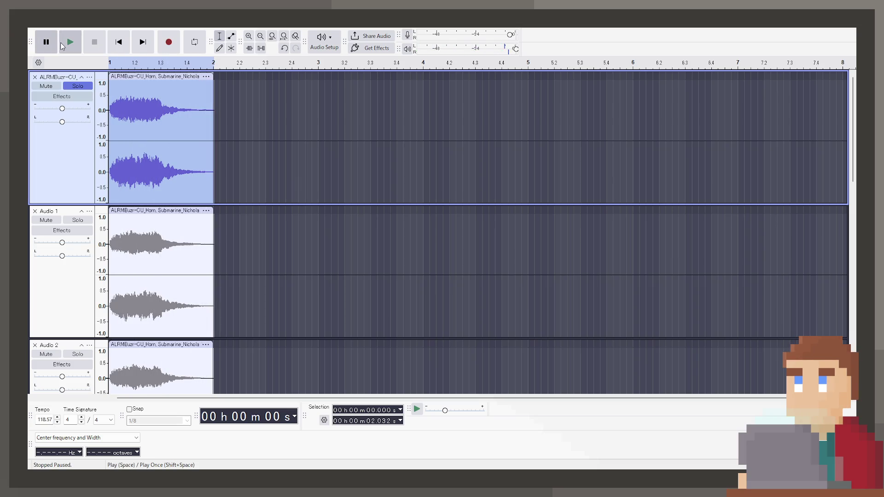
{"action": "left_click", "coordinate": [62, 45]}
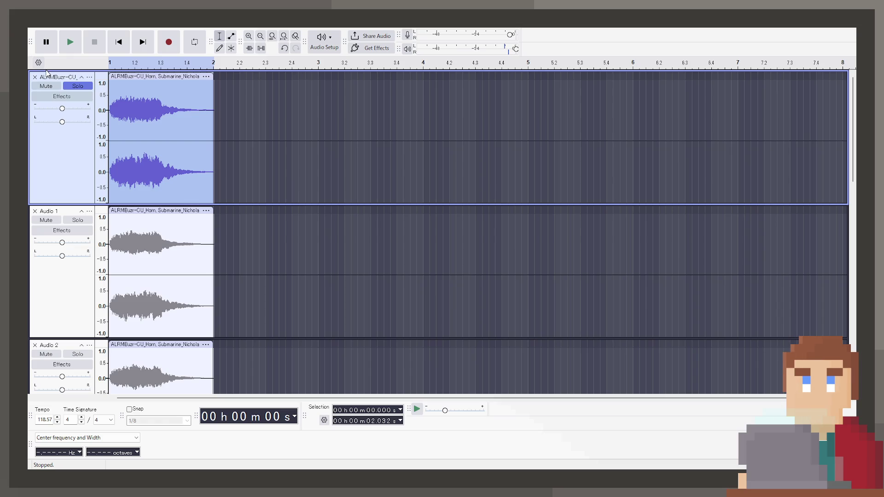
{"action": "left_click", "coordinate": [76, 49]}
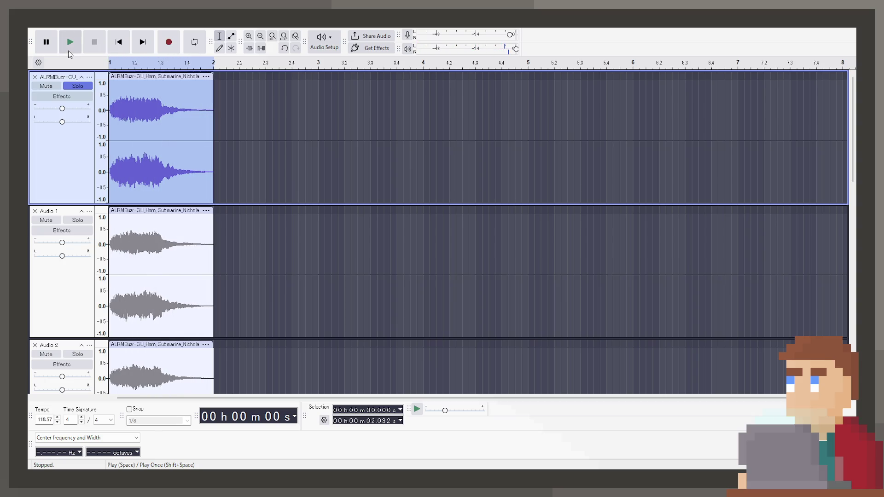
{"action": "left_click", "coordinate": [65, 53]}
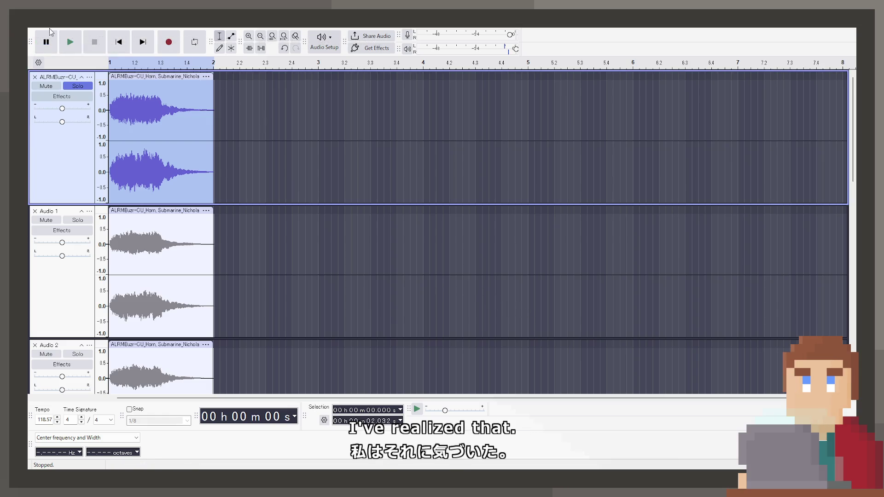
{"action": "left_click", "coordinate": [71, 42]}
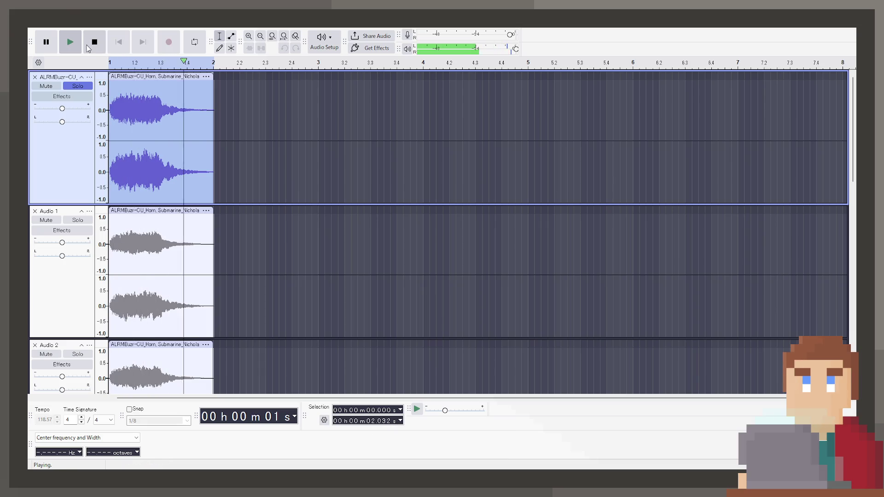
{"action": "left_click", "coordinate": [77, 86]}
{"action": "left_click", "coordinate": [77, 87]}
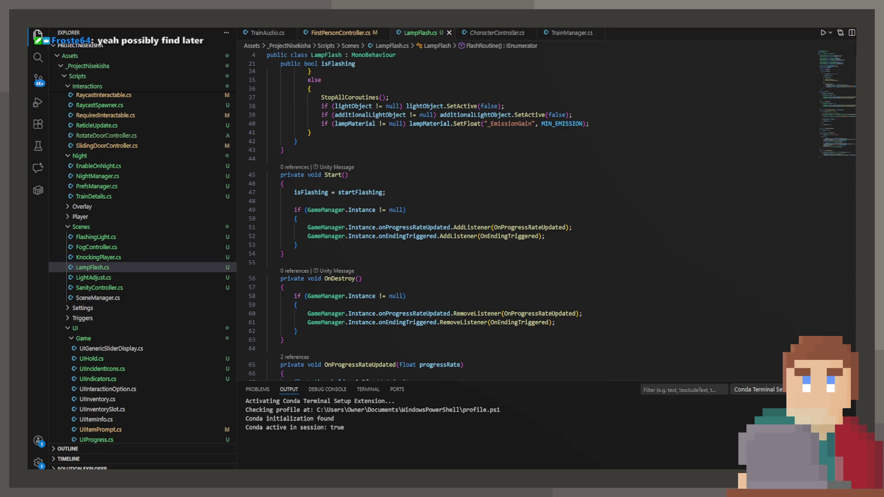
Switch from the code editor through Unity to Obsidian's Storyflow_Diagram canvas
{"action": "key", "text": "alt+Tab"}
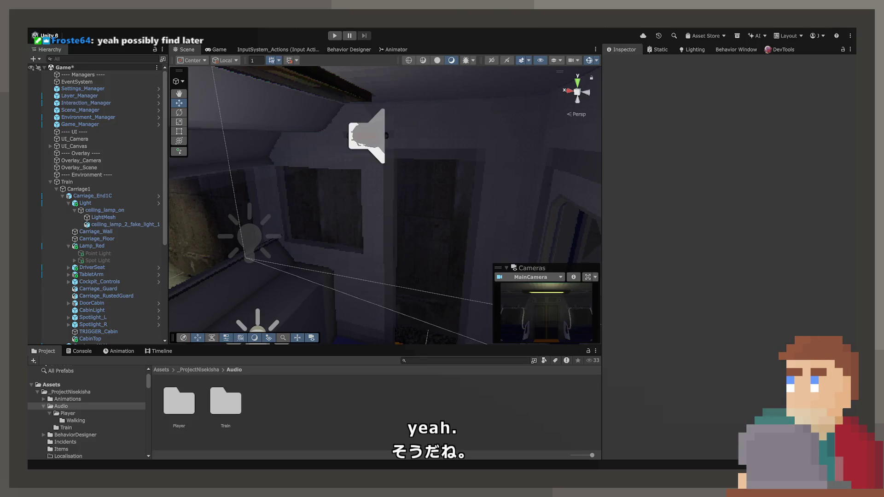
{"action": "key", "text": "alt+Tab"}
{"action": "scroll", "coordinate": [464, 240], "scroll_direction": "down", "scroll_amount": 10}
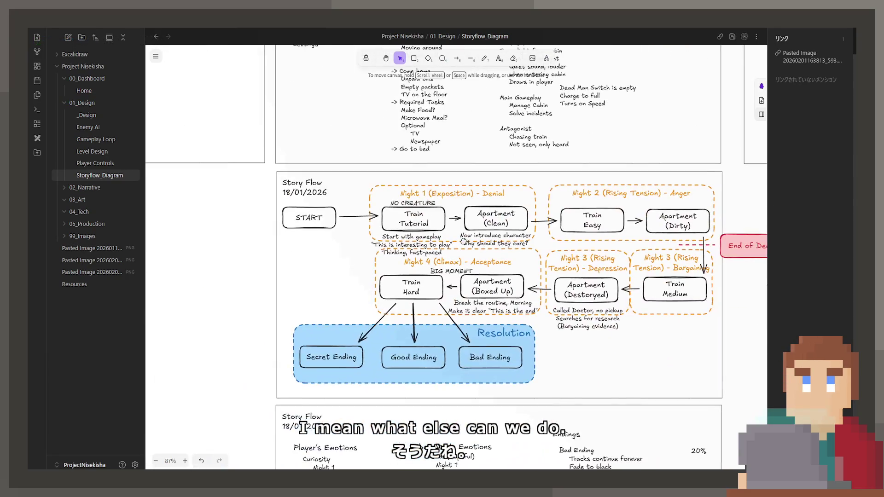
Scroll and pan the Storyflow_Diagram canvas to review the four nights and three endings
{"action": "scroll", "coordinate": [464, 240], "scroll_direction": "down", "scroll_amount": 1}
{"action": "scroll", "coordinate": [464, 240], "scroll_direction": "right", "scroll_amount": 1}
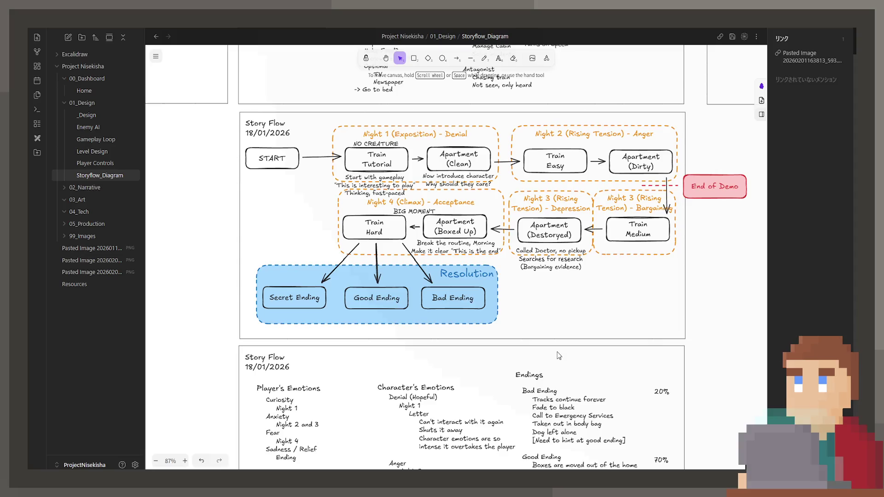
{"action": "middle_click_drag", "start_coordinate": [615, 363], "coordinate": [595, 342]}
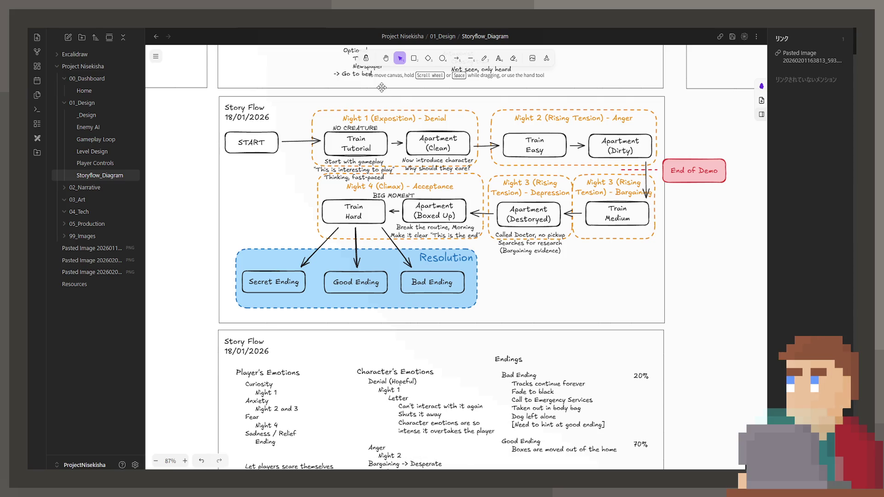
{"action": "scroll", "coordinate": [379, 87], "scroll_direction": "up", "scroll_amount": 1}
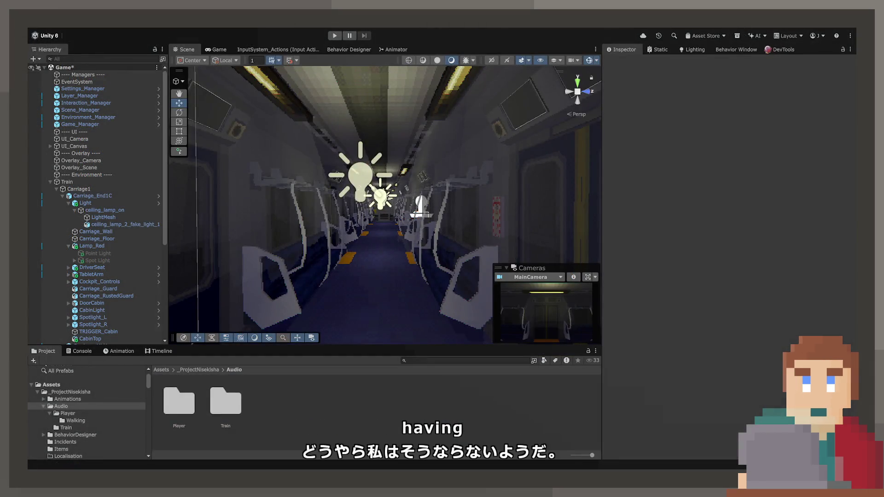
Fly forward and orbit the Scene view down the train aisle toward the carriage lights
{"action": "key", "text": "w"}
{"action": "mouse_move", "coordinate": [385, 216]}
{"action": "right_mouse_down"}
{"action": "mouse_move", "coordinate": [695, 227]}
{"action": "mouse_move", "coordinate": [797, 225]}
{"action": "mouse_move", "coordinate": [845, 211]}
{"action": "mouse_move", "coordinate": [837, 219]}
{"action": "mouse_move", "coordinate": [849, 218]}
{"action": "mouse_move", "coordinate": [722, 228]}
{"action": "right_mouse_up"}
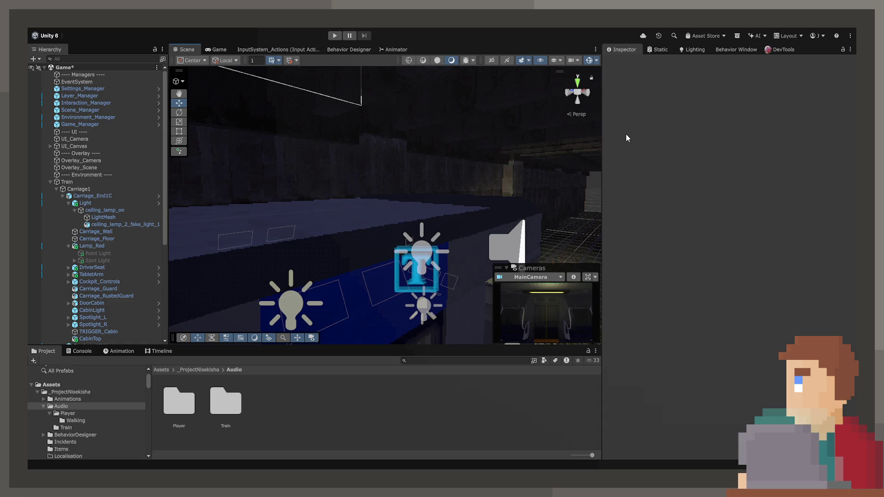
{"action": "mouse_move", "coordinate": [517, 71]}
{"action": "right_mouse_down"}
{"action": "mouse_move", "coordinate": [463, 197]}
{"action": "mouse_move", "coordinate": [537, 197]}
{"action": "mouse_move", "coordinate": [562, 178]}
{"action": "mouse_move", "coordinate": [538, 172]}
{"action": "right_mouse_up"}
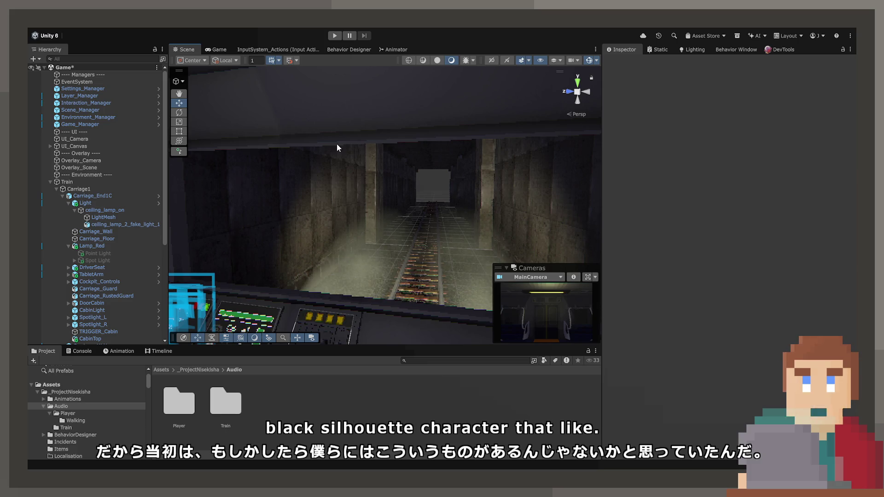
Orbit the Scene view across the tunnel to face the train dashboard
{"action": "mouse_move", "coordinate": [273, 182]}
{"action": "right_mouse_down"}
{"action": "mouse_move", "coordinate": [425, 223]}
{"action": "mouse_move", "coordinate": [414, 192]}
{"action": "mouse_move", "coordinate": [125, 275]}
{"action": "mouse_move", "coordinate": [94, 275]}
{"action": "mouse_move", "coordinate": [842, 219]}
{"action": "mouse_move", "coordinate": [437, 207]}
{"action": "mouse_move", "coordinate": [464, 213]}
{"action": "mouse_move", "coordinate": [460, 225]}
{"action": "mouse_move", "coordinate": [414, 184]}
{"action": "right_mouse_up"}
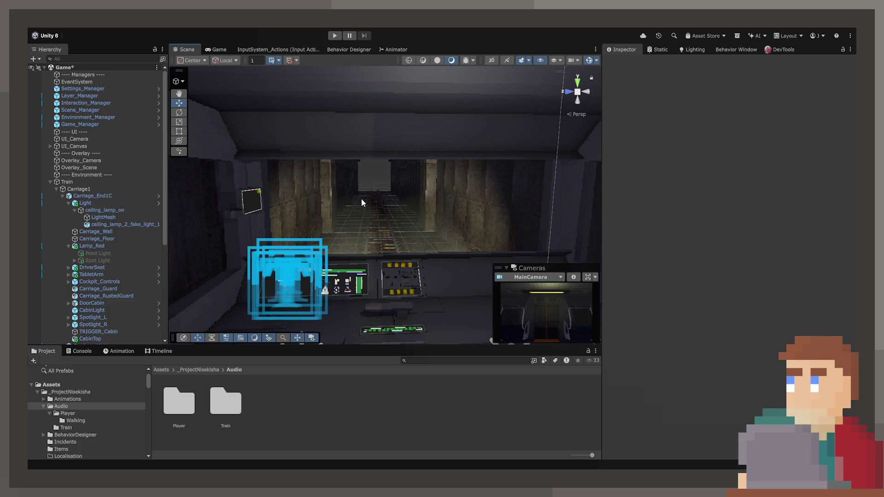
{"action": "mouse_move", "coordinate": [361, 198]}
{"action": "left_mouse_down", "text": "alt"}
{"action": "mouse_move", "coordinate": [441, 271]}
{"action": "mouse_move", "coordinate": [434, 262]}
{"action": "mouse_move", "coordinate": [460, 253]}
{"action": "mouse_move", "coordinate": [437, 244]}
{"action": "mouse_move", "coordinate": [445, 237]}
{"action": "mouse_move", "coordinate": [720, 250]}
{"action": "mouse_move", "coordinate": [381, 153]}
{"action": "left_mouse_up", "text": "alt"}
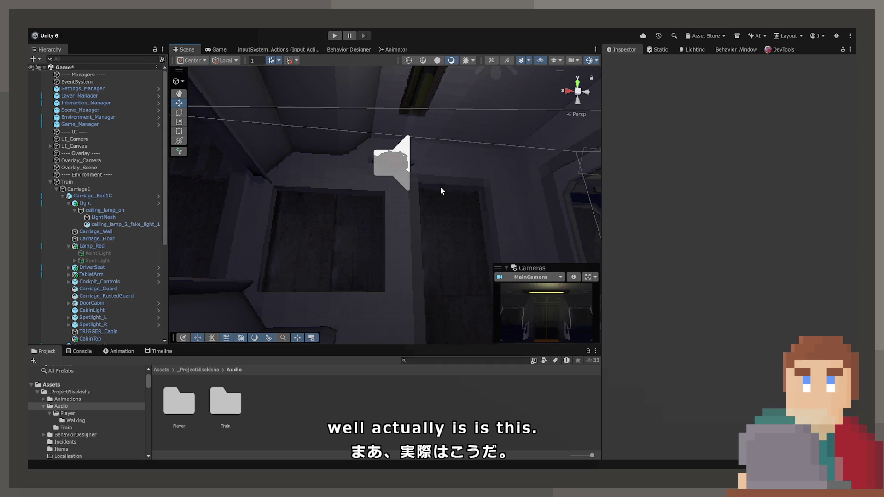
Fly the Scene view forward through the carriage, then turn it to face the carriage aisle
{"action": "mouse_move", "coordinate": [440, 187]}
{"action": "right_mouse_down"}
{"action": "mouse_move", "coordinate": [642, 261]}
{"action": "mouse_move", "coordinate": [431, 267]}
{"action": "mouse_move", "coordinate": [179, 246]}
{"action": "mouse_move", "coordinate": [171, 272]}
{"action": "mouse_move", "coordinate": [460, 275]}
{"action": "right_mouse_up"}
{"action": "key", "text": "w"}
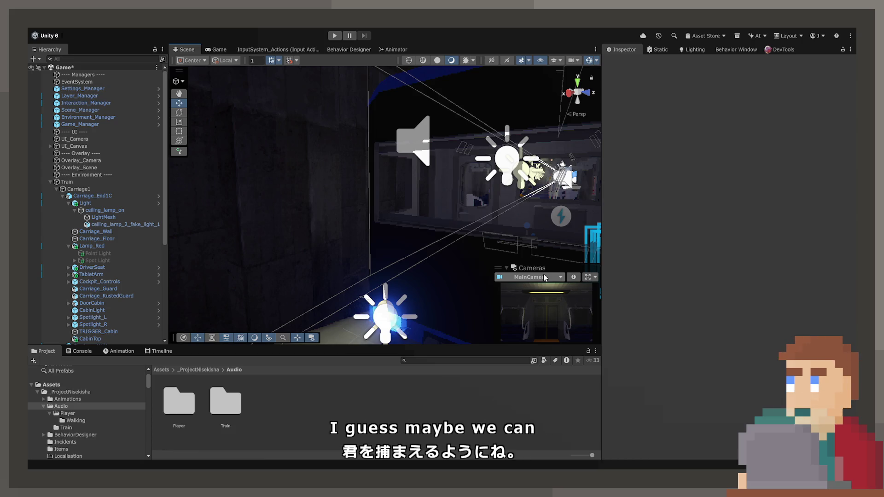
{"action": "mouse_move", "coordinate": [442, 288]}
{"action": "right_mouse_down"}
{"action": "mouse_move", "coordinate": [477, 231]}
{"action": "mouse_move", "coordinate": [464, 233]}
{"action": "mouse_move", "coordinate": [471, 346]}
{"action": "right_mouse_up"}
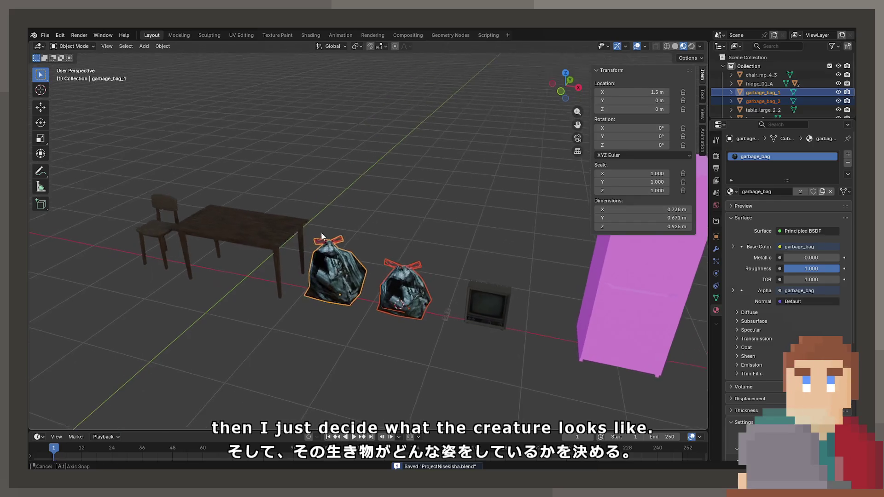
Replace the furniture scene with a new General Blender file and delete its default cube, camera and light
{"action": "middle_click_drag", "start_coordinate": [308, 225], "coordinate": [302, 225]}
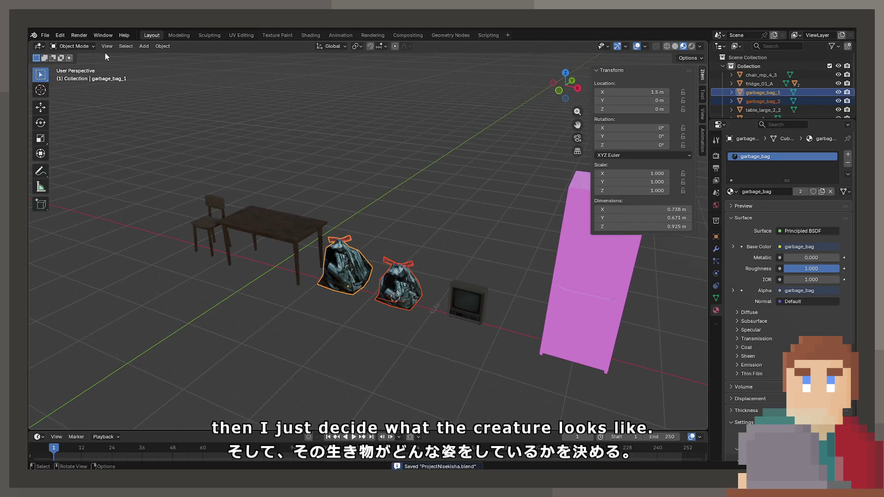
{"action": "left_click", "coordinate": [45, 37]}
{"action": "mouse_move", "coordinate": [51, 46]}
{"action": "left_click", "coordinate": [143, 46]}
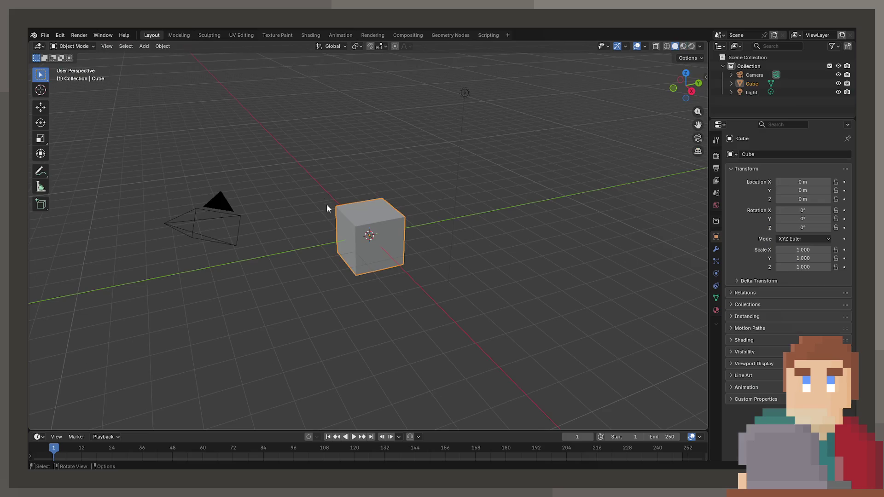
{"action": "key", "text": "a"}
{"action": "key", "text": "Delete"}
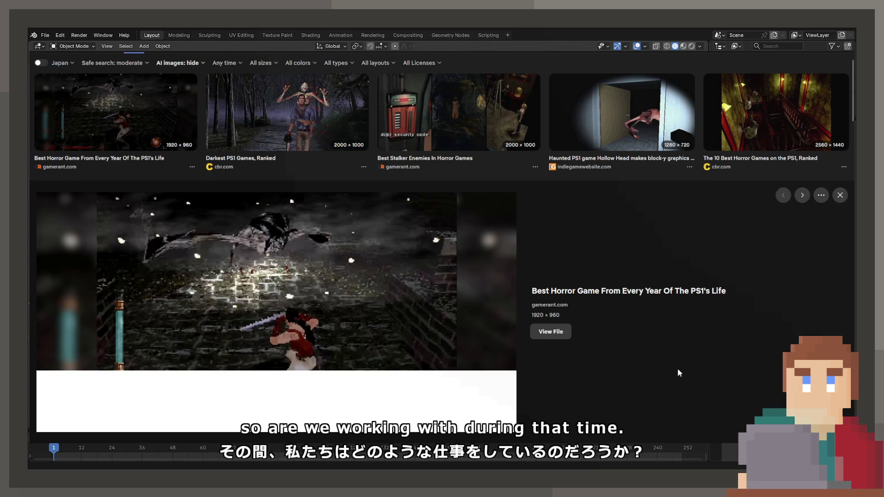
Page through the PS1 horror previews to Labyrinth of the Demon King, then close the preview
{"action": "key", "text": "Right"}
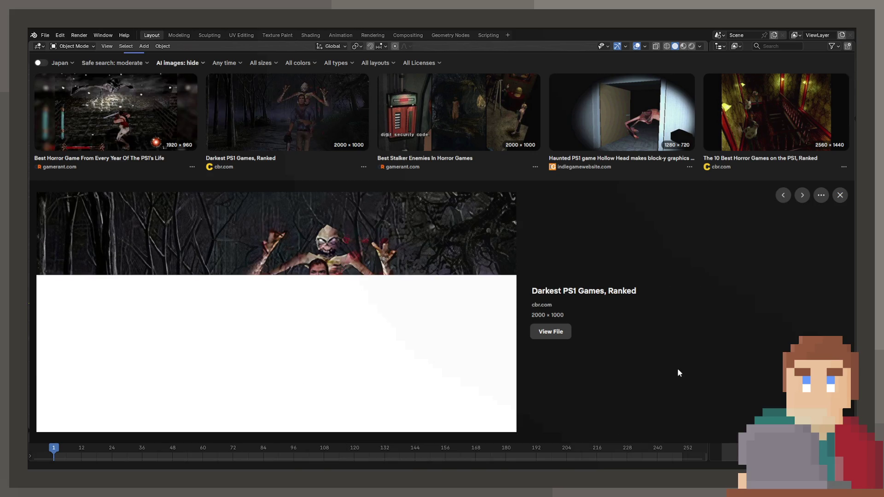
{"action": "key", "text": "Right"}
{"action": "key", "text": "Right"}
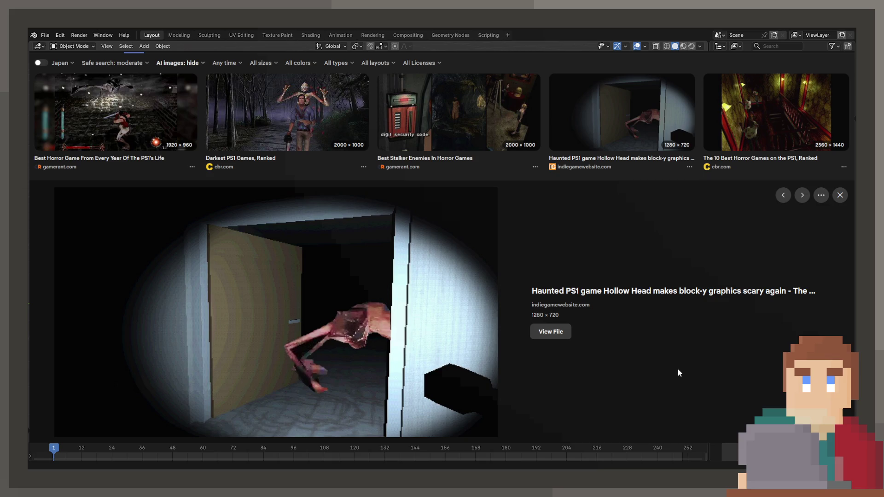
{"action": "key", "text": "Right"}
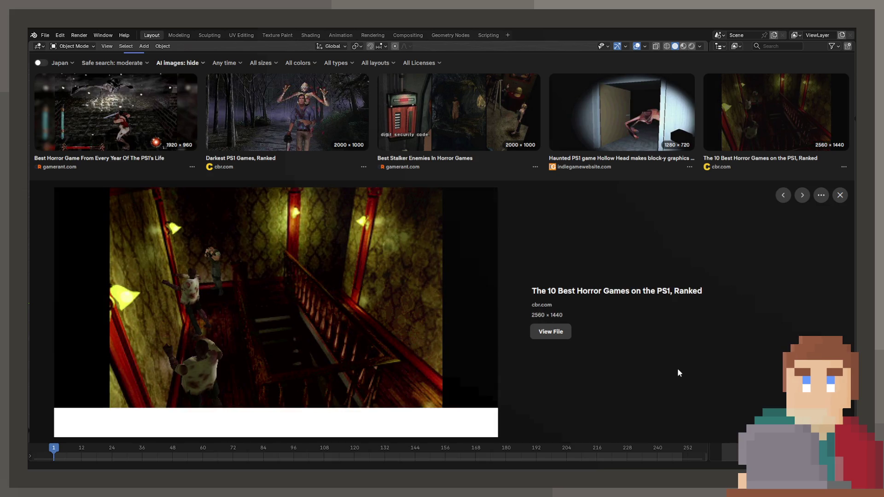
{"action": "key", "text": "Right"}
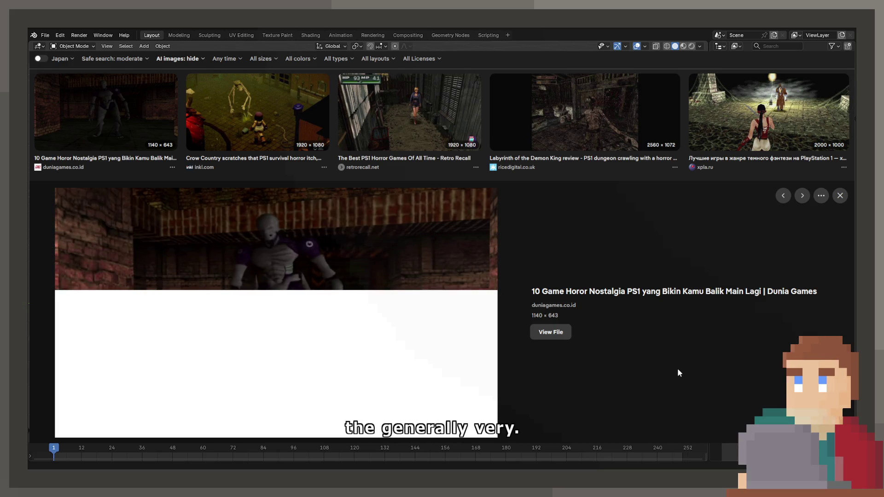
{"action": "key", "text": "Right"}
{"action": "key", "text": "Right"}
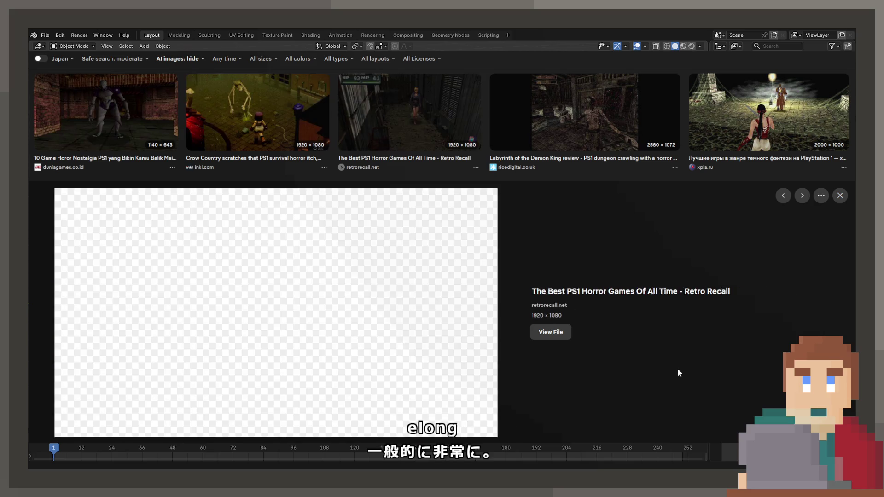
{"action": "key", "text": "Right"}
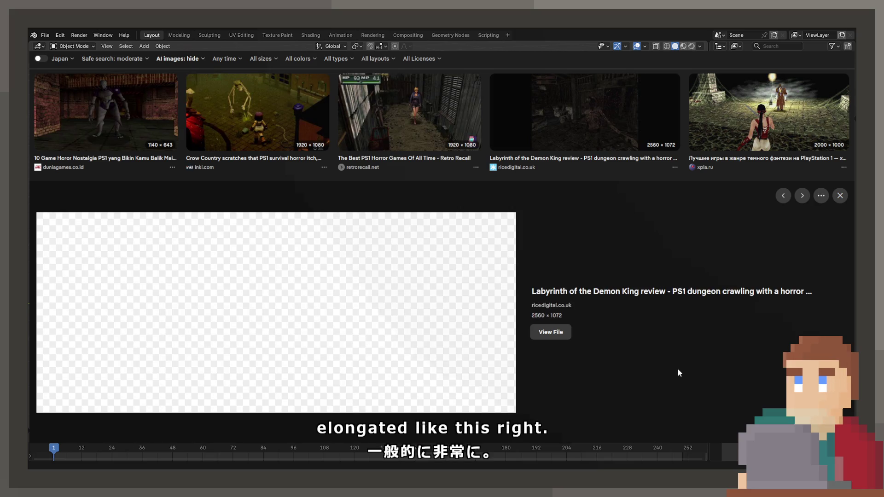
{"action": "scroll", "coordinate": [445, 246], "scroll_direction": "up", "scroll_amount": 2}
{"action": "key", "text": "Escape"}
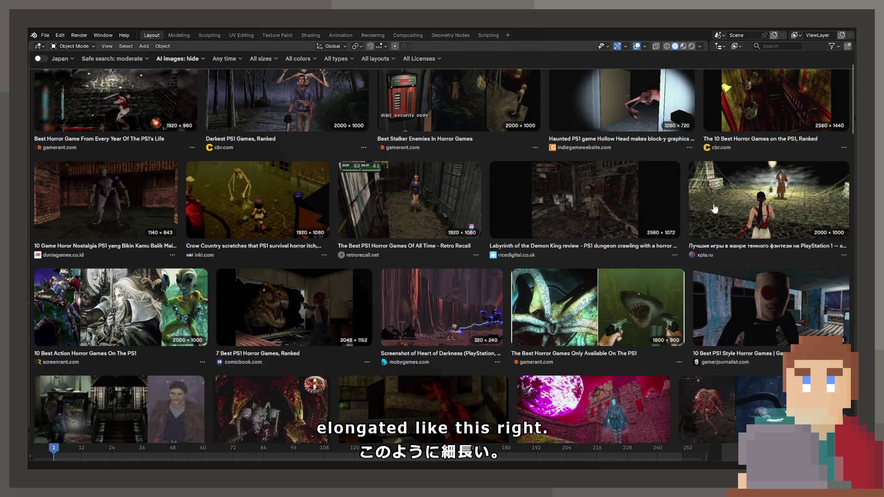
{"action": "scroll", "coordinate": [490, 237], "scroll_direction": "down", "scroll_amount": 2}
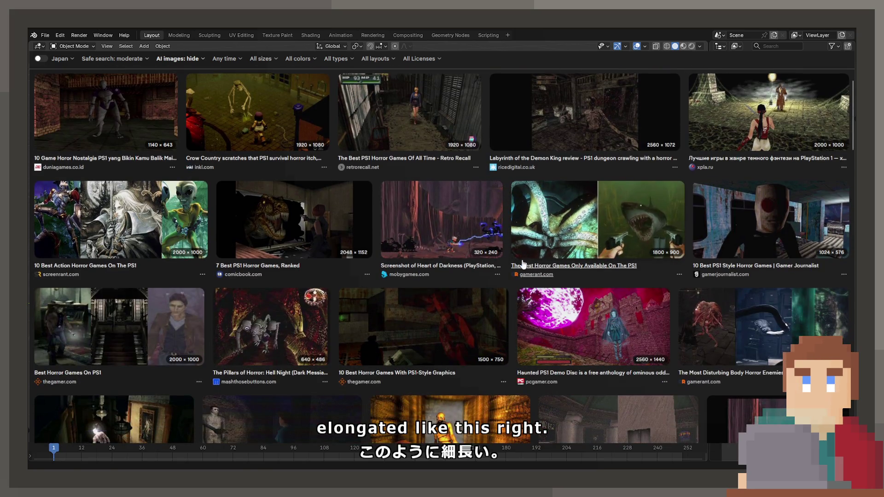
{"action": "left_click", "coordinate": [264, 243]}
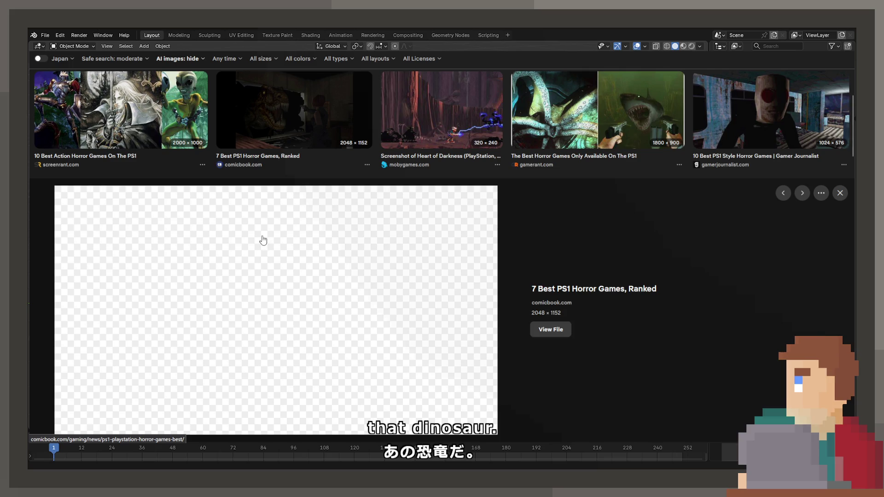
{"action": "scroll", "coordinate": [263, 239], "scroll_direction": "down", "scroll_amount": 5}
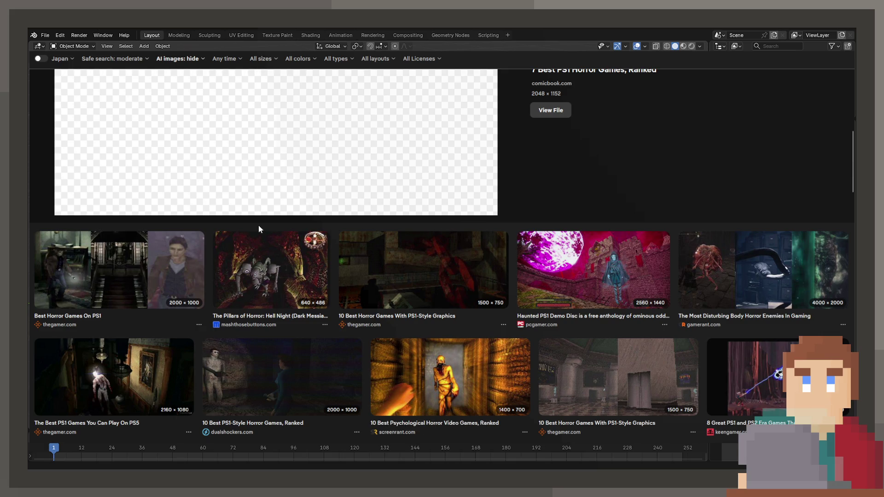
{"action": "scroll", "coordinate": [258, 225], "scroll_direction": "down", "scroll_amount": 5}
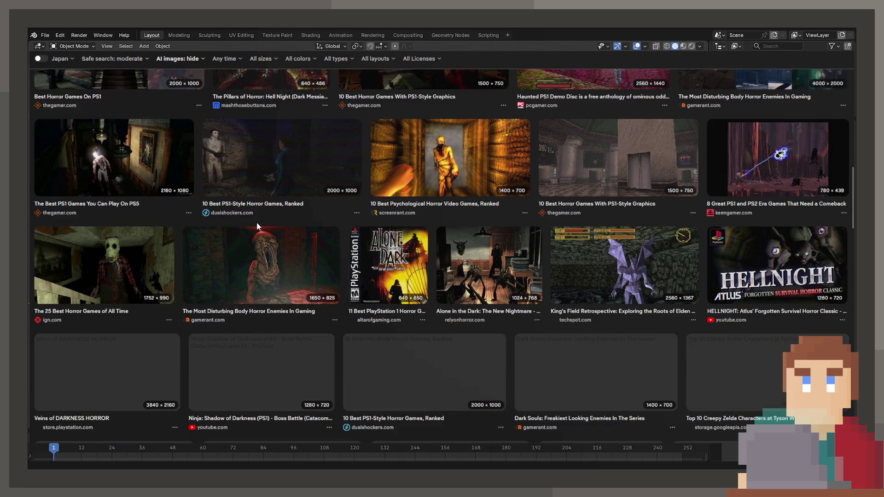
{"action": "scroll", "coordinate": [255, 222], "scroll_direction": "down", "scroll_amount": 4}
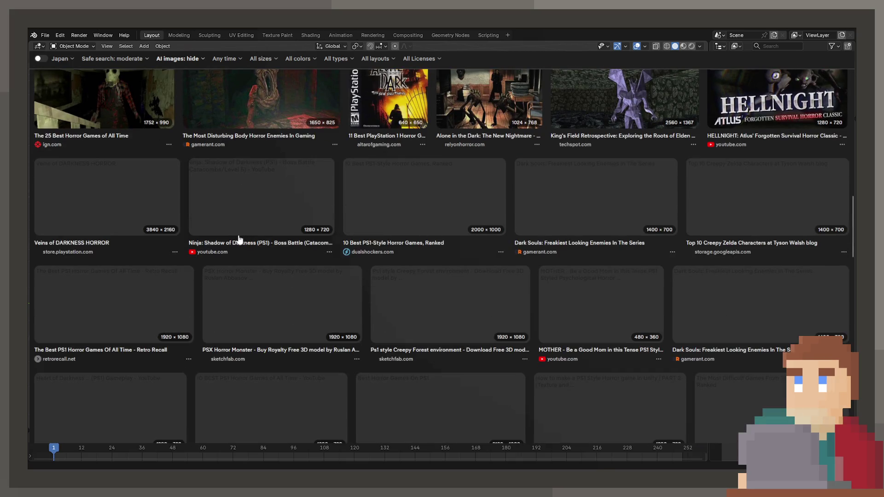
{"action": "key", "text": "F5"}
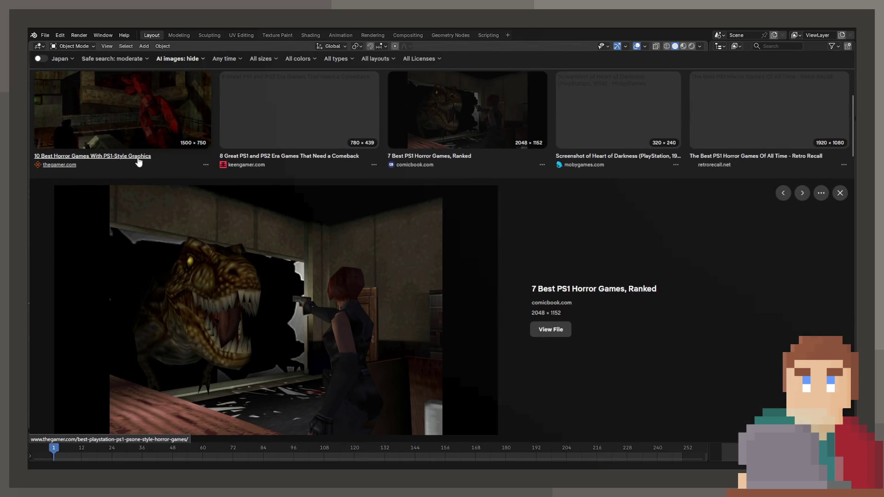
{"action": "scroll", "coordinate": [138, 161], "scroll_direction": "up", "scroll_amount": 1}
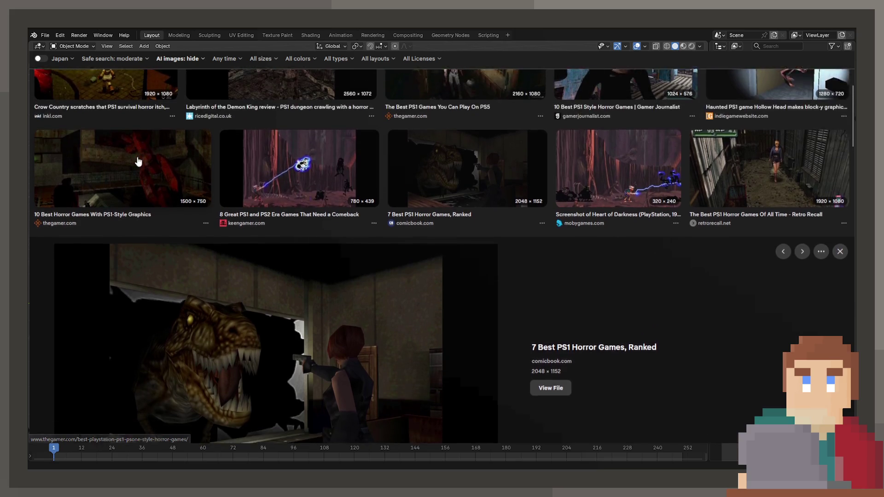
{"action": "scroll", "coordinate": [138, 161], "scroll_direction": "down", "scroll_amount": 3}
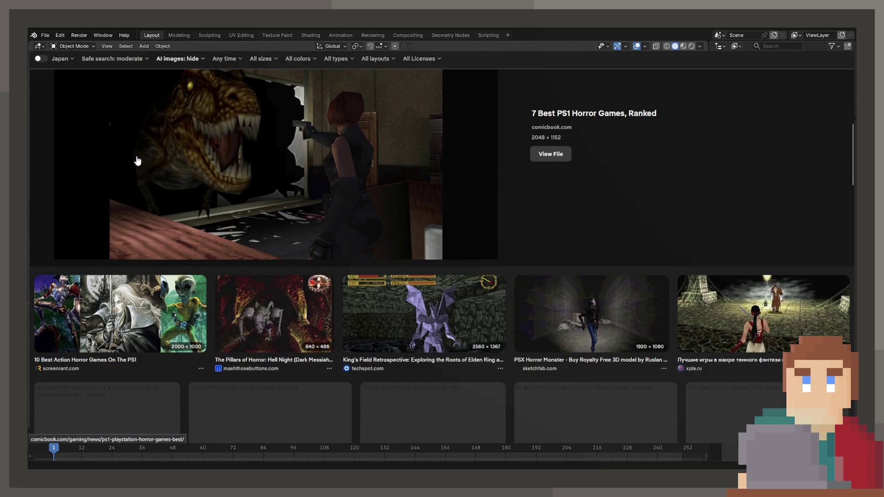
{"action": "scroll", "coordinate": [138, 162], "scroll_direction": "down", "scroll_amount": 3}
{"action": "scroll", "coordinate": [137, 160], "scroll_direction": "down", "scroll_amount": 4}
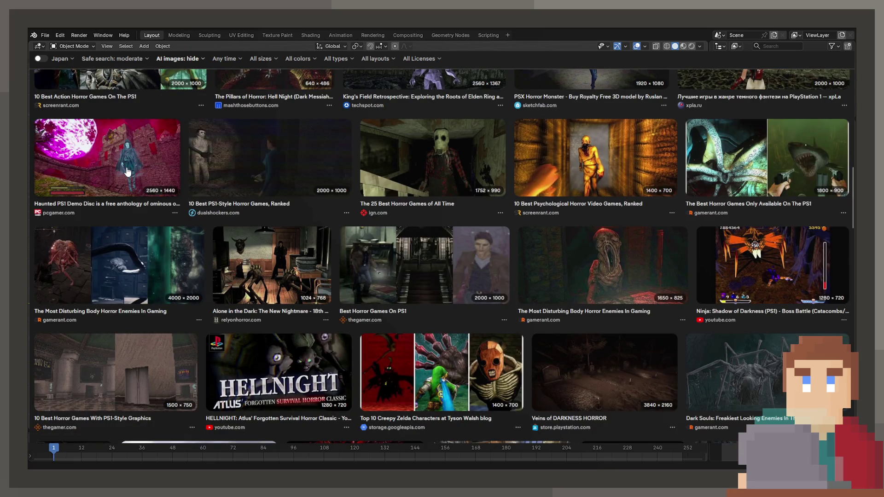
{"action": "scroll", "coordinate": [124, 173], "scroll_direction": "down", "scroll_amount": 1}
{"action": "scroll", "coordinate": [123, 173], "scroll_direction": "down", "scroll_amount": 1}
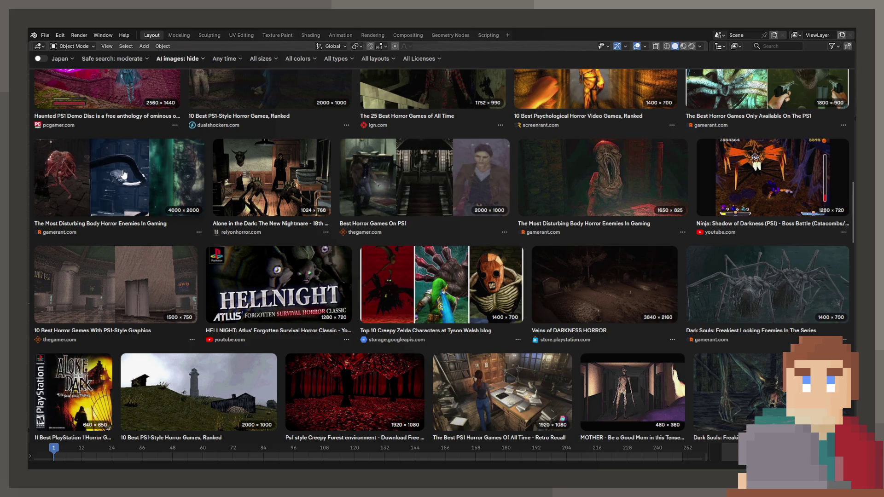
{"action": "scroll", "coordinate": [122, 173], "scroll_direction": "down", "scroll_amount": 3}
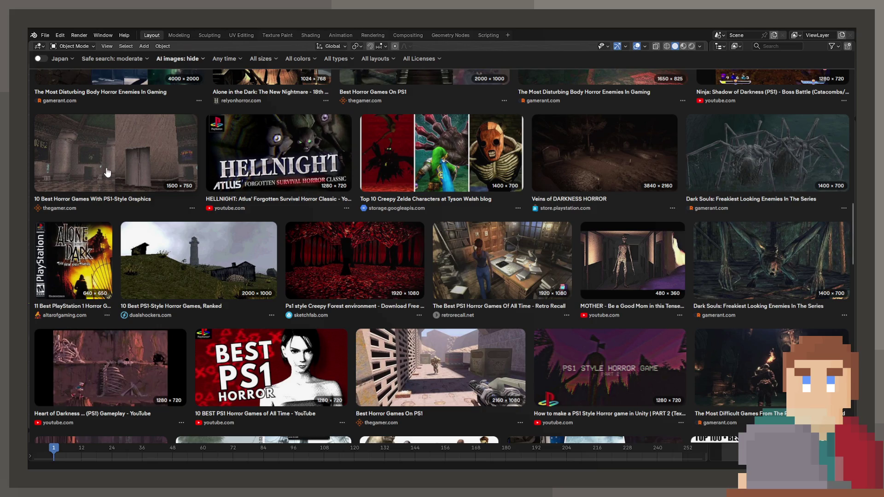
{"action": "scroll", "coordinate": [332, 247], "scroll_direction": "down", "scroll_amount": 5}
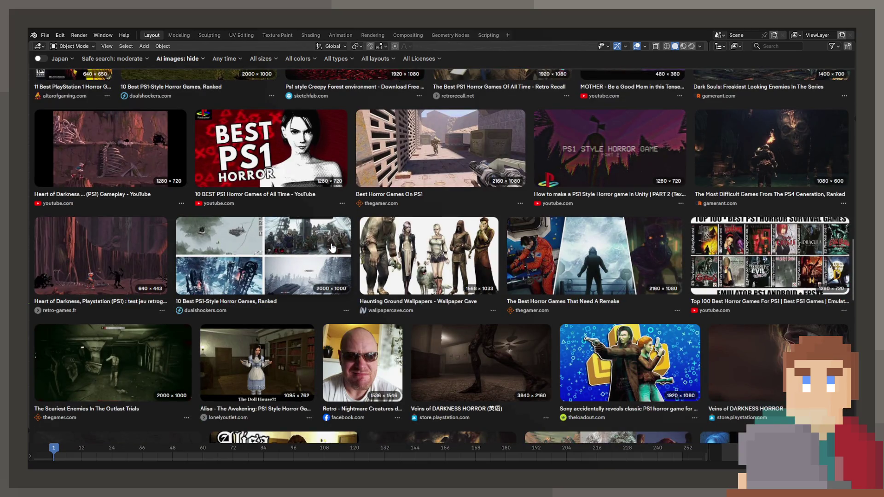
{"action": "scroll", "coordinate": [332, 247], "scroll_direction": "down", "scroll_amount": 4}
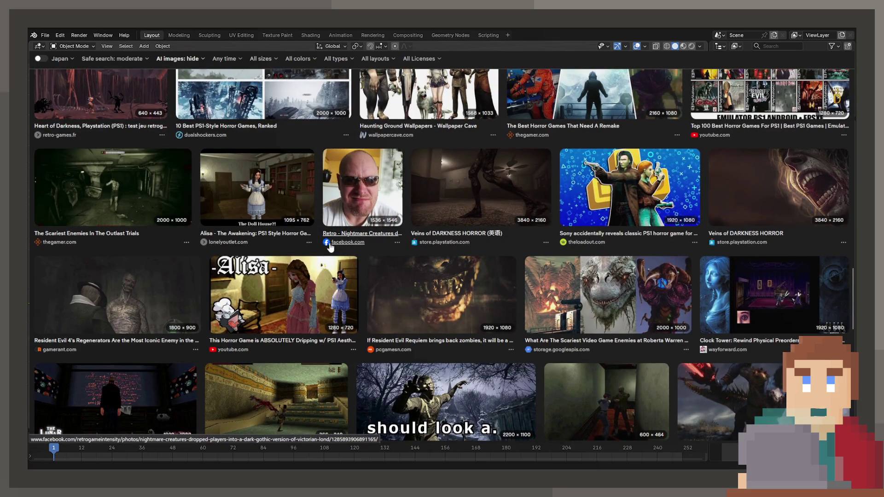
{"action": "scroll", "coordinate": [331, 248], "scroll_direction": "down", "scroll_amount": 4}
{"action": "scroll", "coordinate": [331, 248], "scroll_direction": "down", "scroll_amount": 1}
{"action": "scroll", "coordinate": [327, 242], "scroll_direction": "down", "scroll_amount": 2}
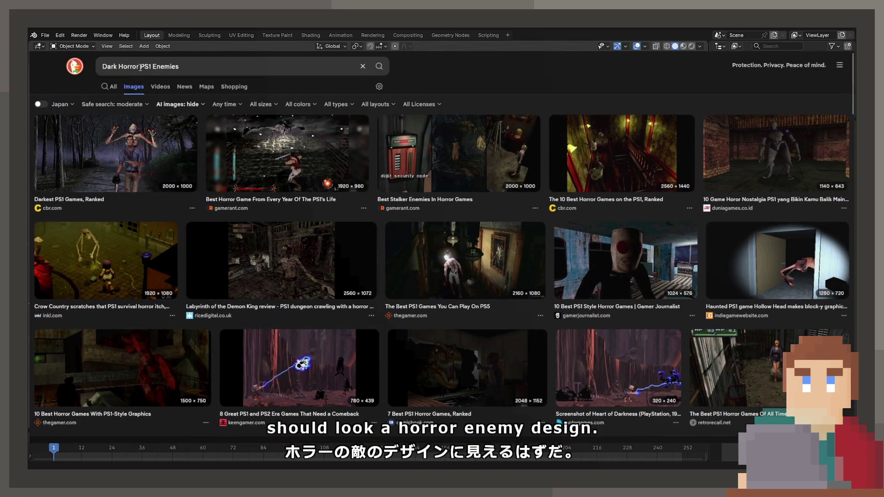
Remove 'PS1' from the query and search images for 'Dark Horror Enemies'
{"action": "double_click", "coordinate": [142, 68]}
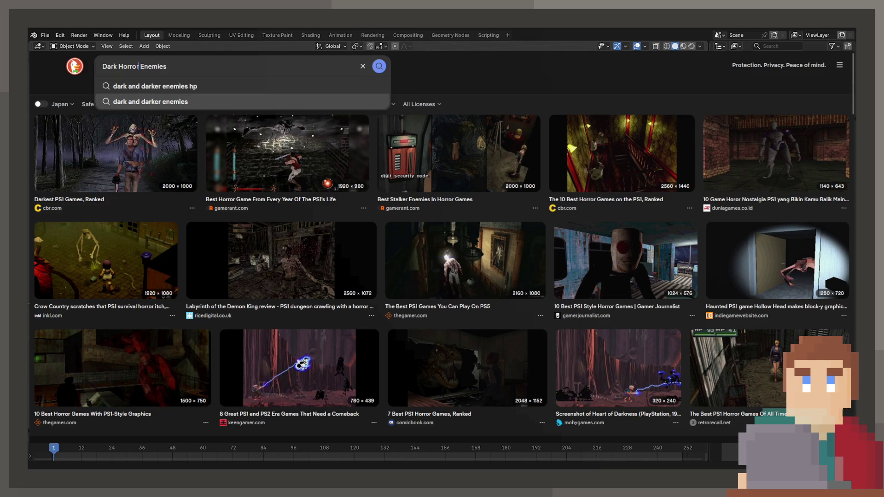
{"action": "key", "text": "Return"}
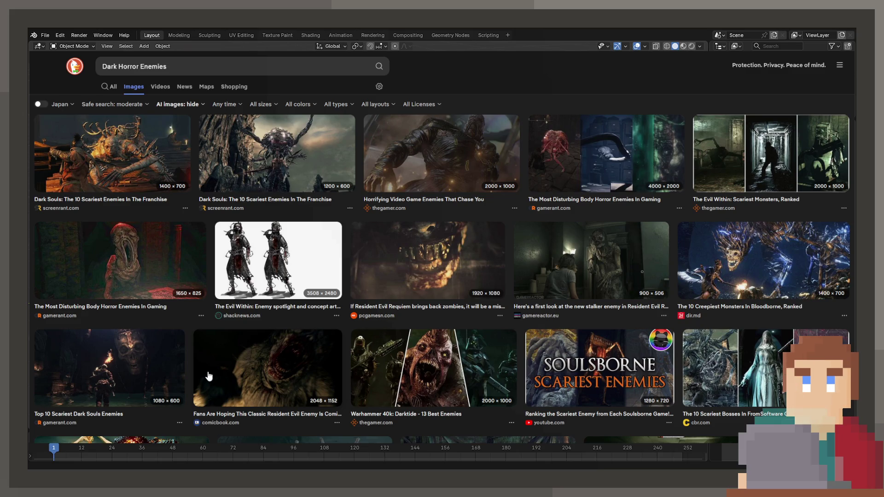
{"action": "scroll", "coordinate": [227, 366], "scroll_direction": "down", "scroll_amount": 3}
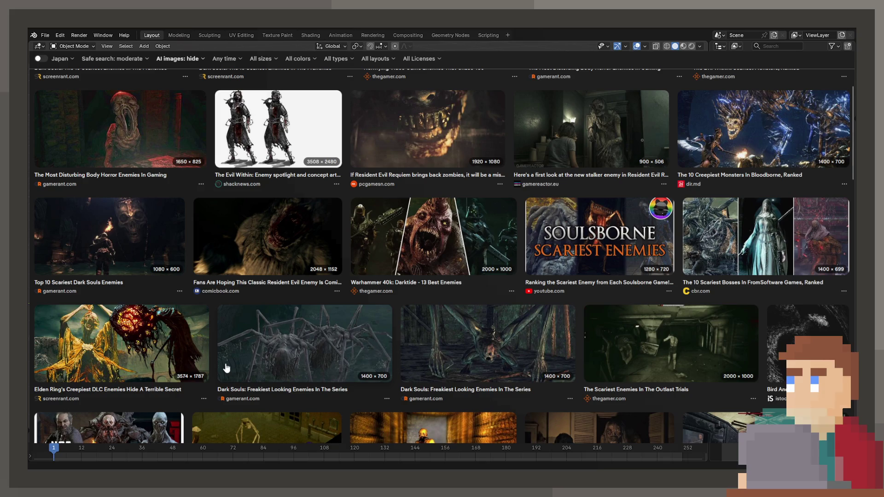
{"action": "scroll", "coordinate": [325, 377], "scroll_direction": "down", "scroll_amount": 5}
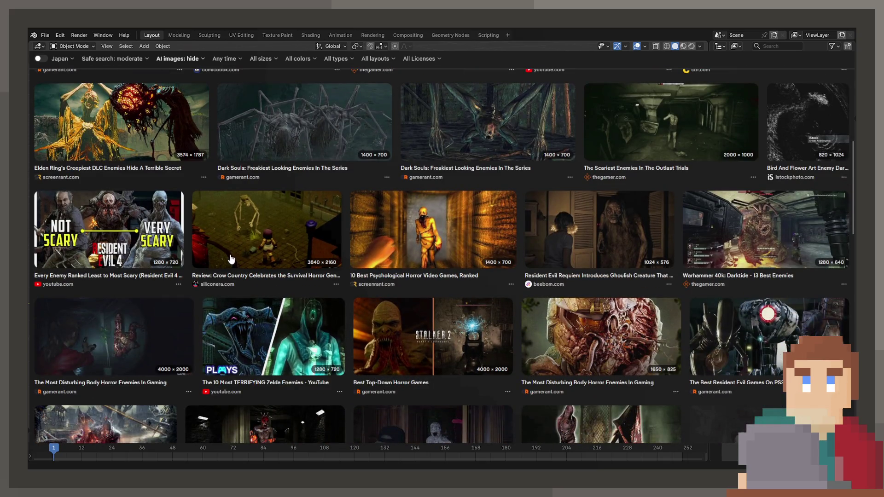
{"action": "scroll", "coordinate": [231, 259], "scroll_direction": "down", "scroll_amount": 3}
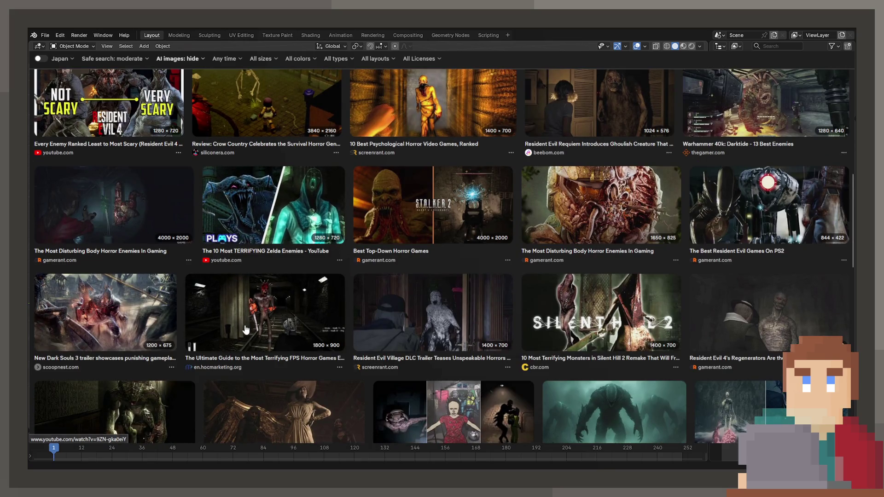
Preview the FPS tunnel enemy, Resident Evil 9, Lethal Company and Resident Evil enemy images
{"action": "left_click", "coordinate": [244, 328]}
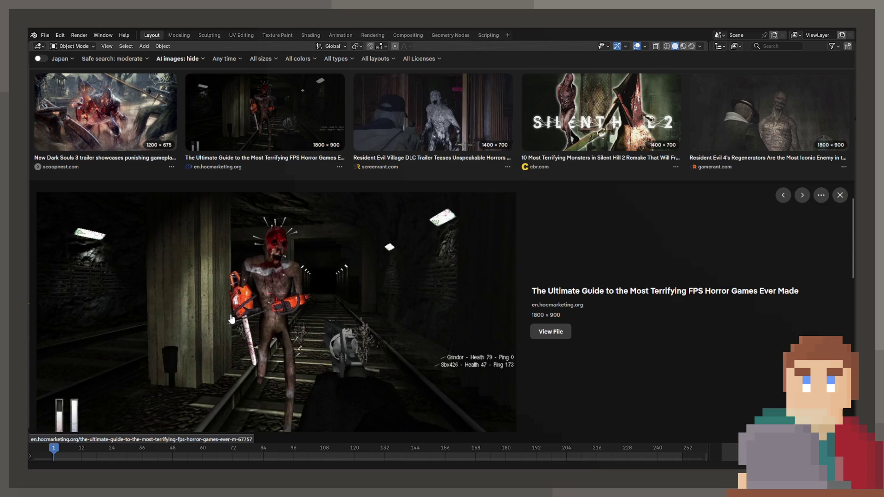
{"action": "scroll", "coordinate": [230, 318], "scroll_direction": "up", "scroll_amount": 1}
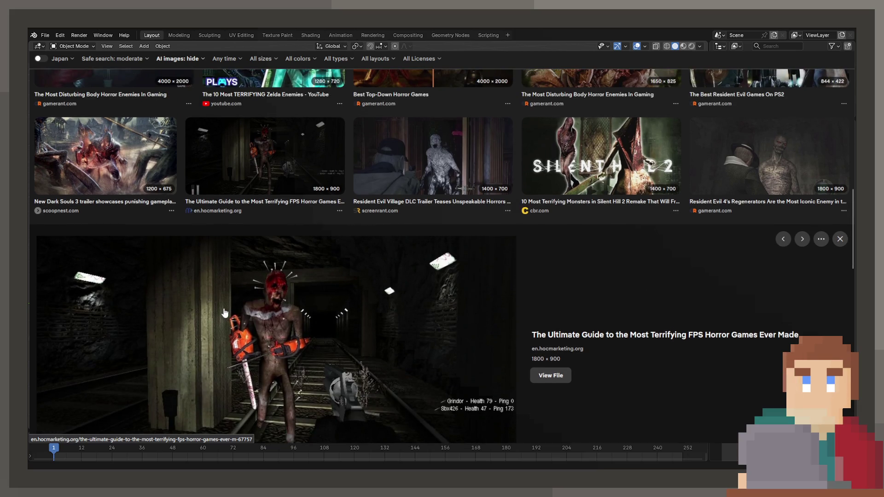
{"action": "scroll", "coordinate": [455, 318], "scroll_direction": "down", "scroll_amount": 8}
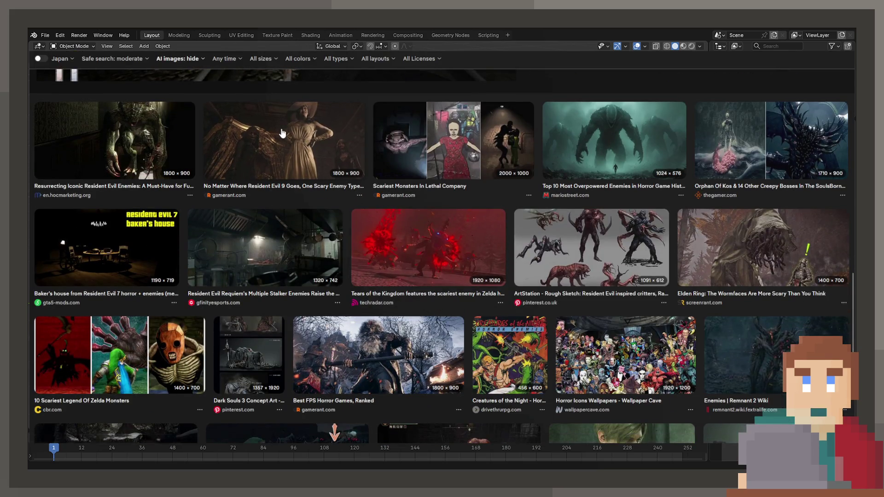
{"action": "left_click", "coordinate": [283, 135]}
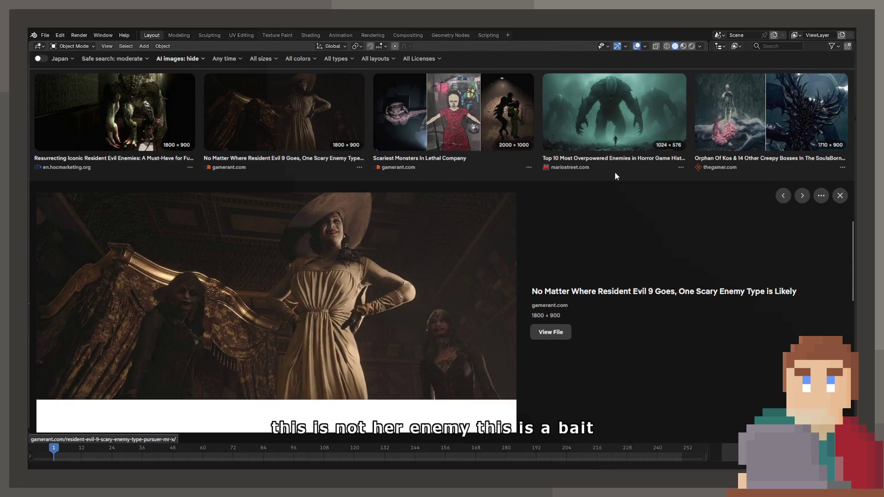
{"action": "left_click", "coordinate": [593, 118]}
{"action": "left_click", "coordinate": [451, 142]}
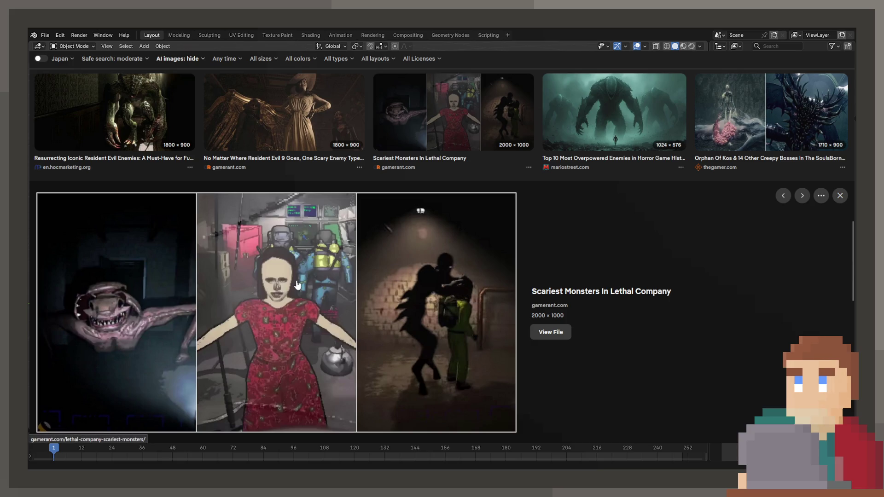
{"action": "scroll", "coordinate": [87, 184], "scroll_direction": "up", "scroll_amount": 3}
{"action": "left_click", "coordinate": [86, 183]}
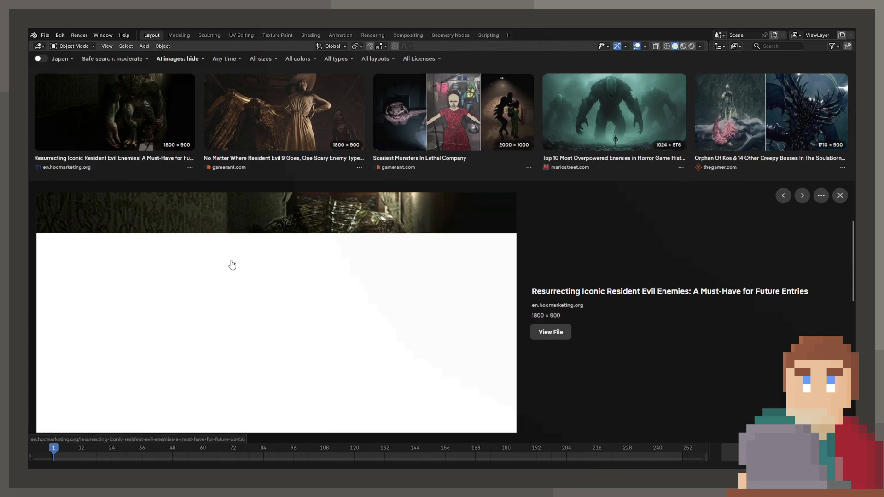
Preview the dark warrior combat image and the Legend Of Zelda scariest enemies image
{"action": "scroll", "coordinate": [231, 264], "scroll_direction": "up", "scroll_amount": 10}
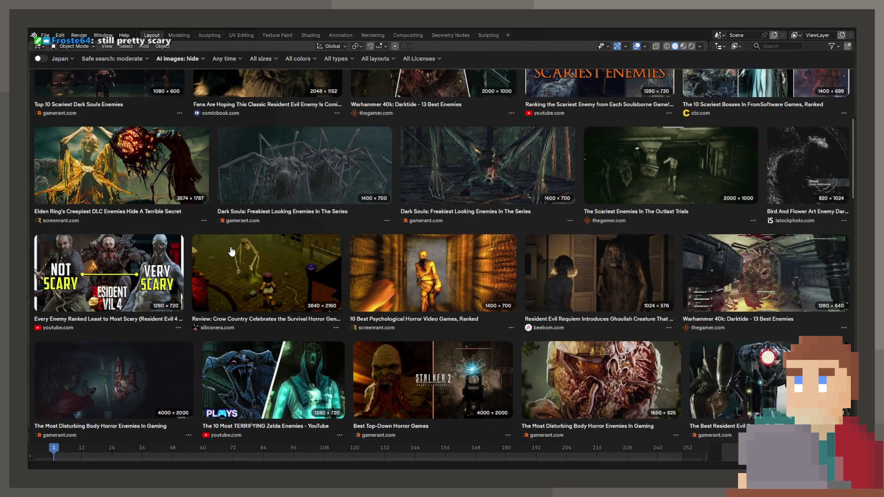
{"action": "scroll", "coordinate": [231, 251], "scroll_direction": "up", "scroll_amount": 5}
{"action": "scroll", "coordinate": [231, 252], "scroll_direction": "down", "scroll_amount": 10}
{"action": "scroll", "coordinate": [231, 257], "scroll_direction": "down", "scroll_amount": 10}
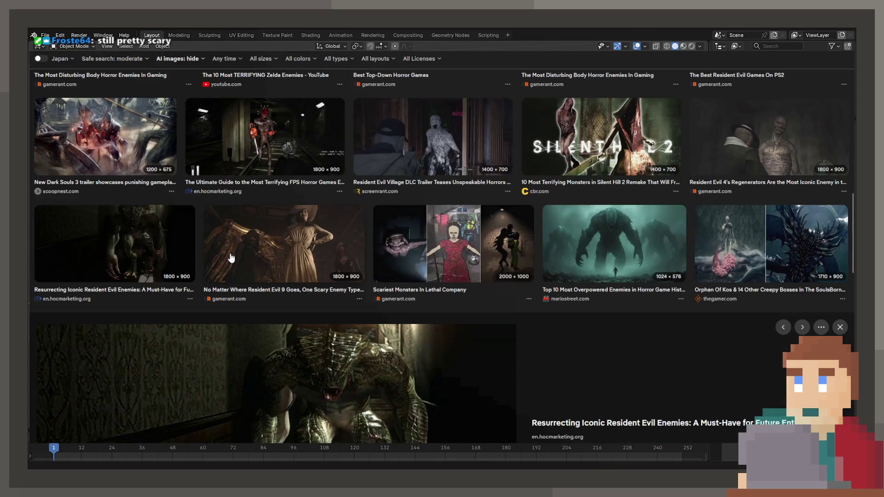
{"action": "scroll", "coordinate": [217, 260], "scroll_direction": "down", "scroll_amount": 4}
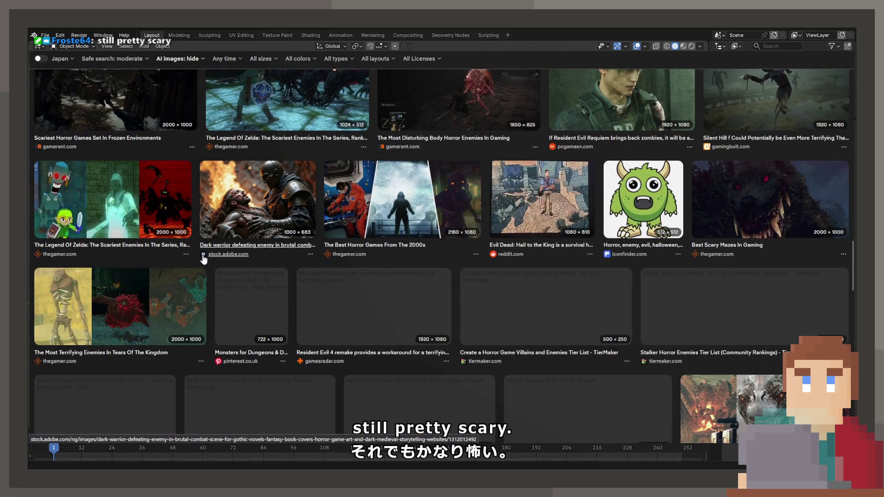
{"action": "left_click", "coordinate": [238, 229]}
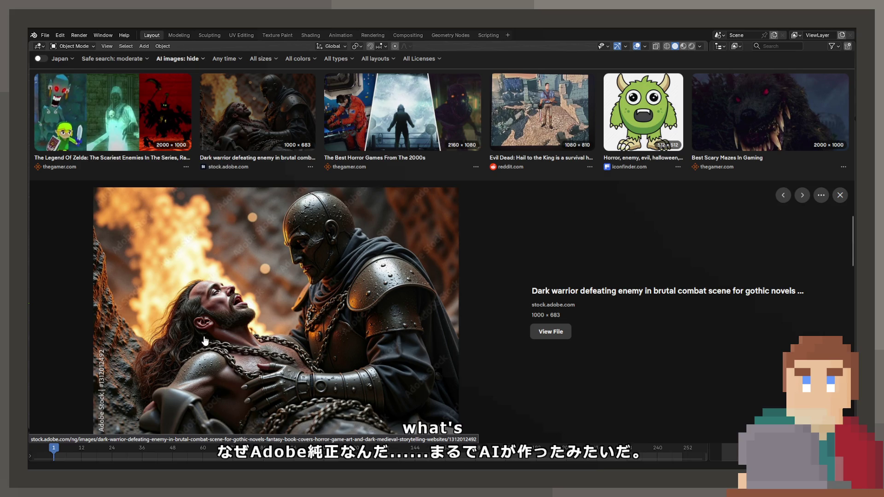
{"action": "scroll", "coordinate": [127, 213], "scroll_direction": "up", "scroll_amount": 3}
{"action": "left_click", "coordinate": [127, 213]}
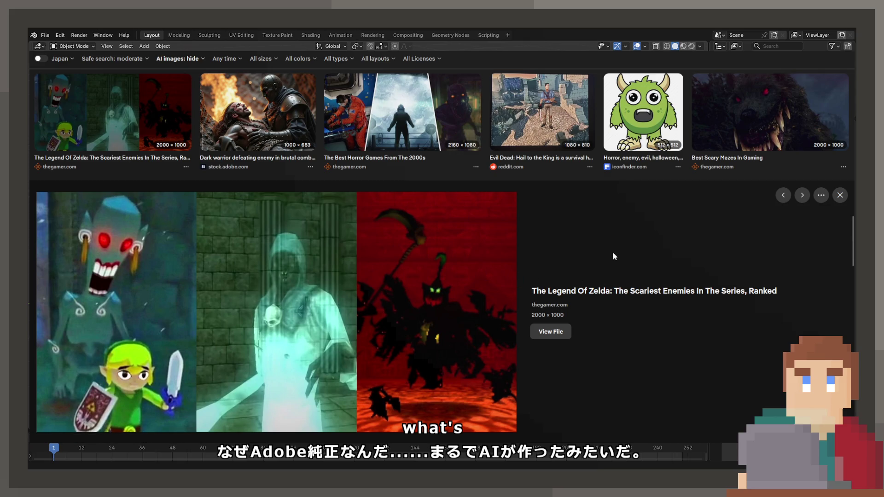
Open the larger preview of the first 'Dark Souls: The 10 Scariest Enemies' result
{"action": "scroll", "coordinate": [593, 261], "scroll_direction": "down", "scroll_amount": 3}
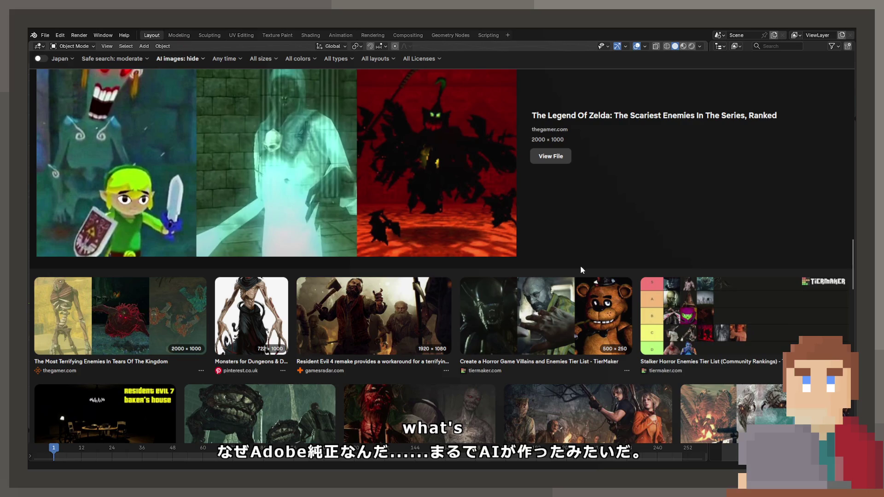
{"action": "scroll", "coordinate": [544, 267], "scroll_direction": "down", "scroll_amount": 2}
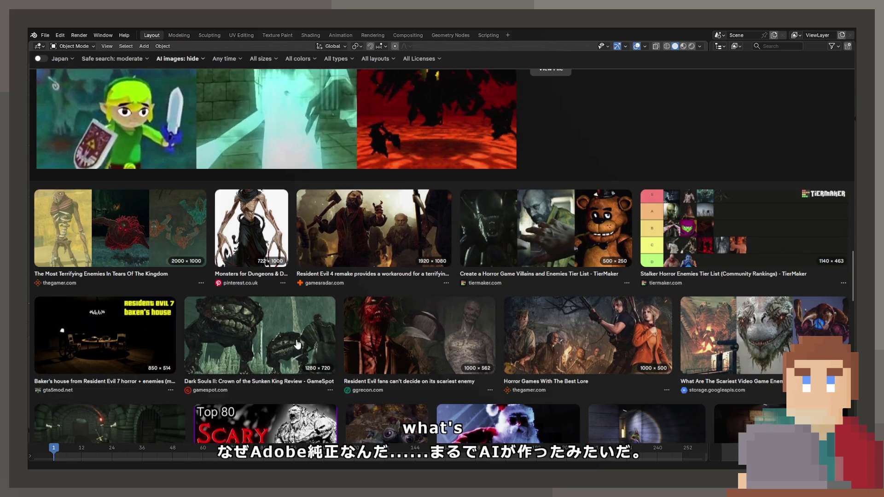
{"action": "scroll", "coordinate": [288, 344], "scroll_direction": "down", "scroll_amount": 4}
{"action": "scroll", "coordinate": [288, 344], "scroll_direction": "down", "scroll_amount": 1}
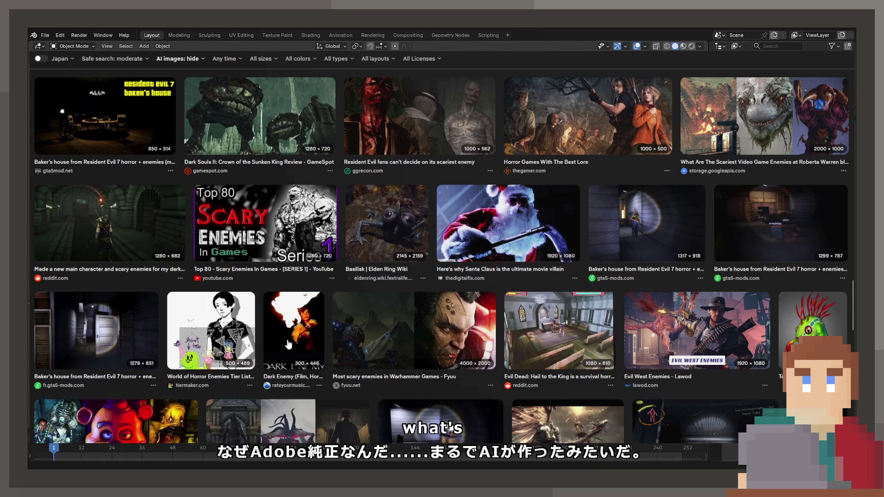
{"action": "scroll", "coordinate": [457, 321], "scroll_direction": "up", "scroll_amount": 10}
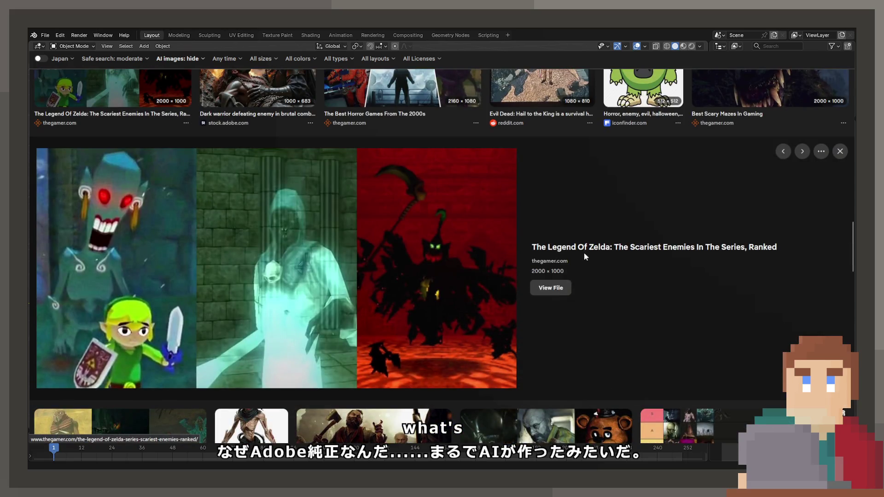
{"action": "scroll", "coordinate": [179, 309], "scroll_direction": "up", "scroll_amount": 6}
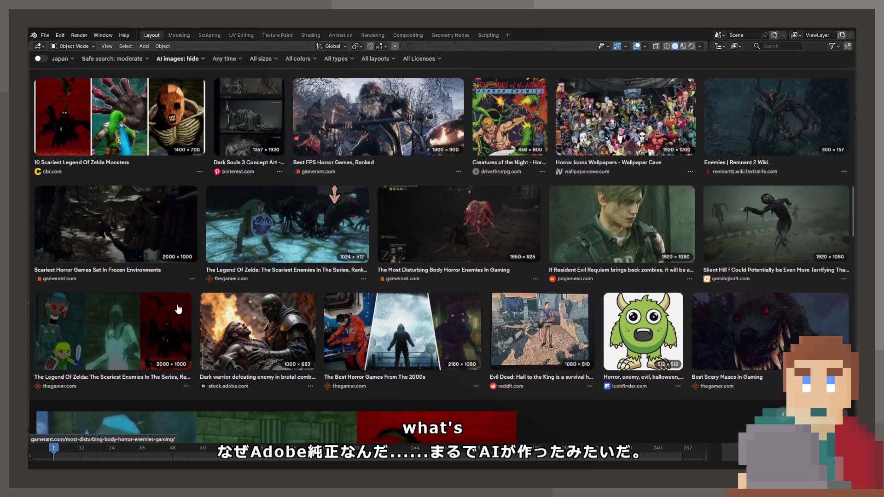
{"action": "scroll", "coordinate": [179, 309], "scroll_direction": "up", "scroll_amount": 10}
{"action": "scroll", "coordinate": [178, 310], "scroll_direction": "up", "scroll_amount": 5}
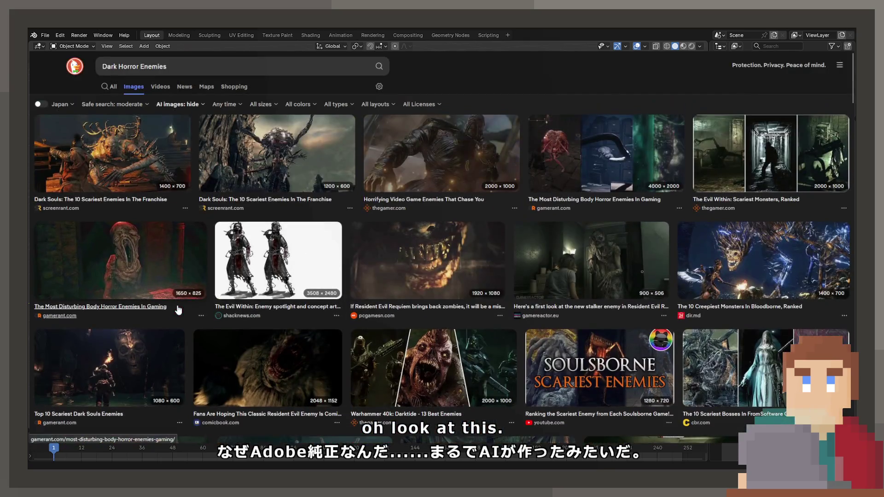
{"action": "left_click", "coordinate": [331, 179]}
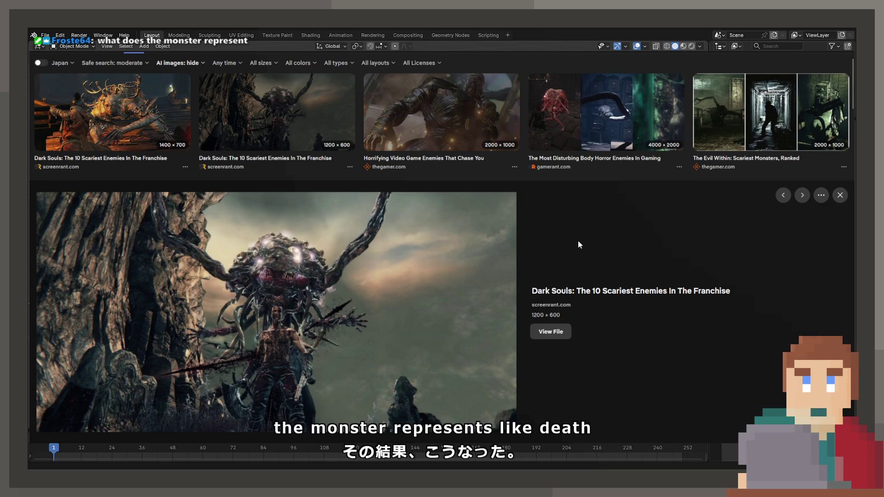
{"action": "left_click", "coordinate": [55, 144]}
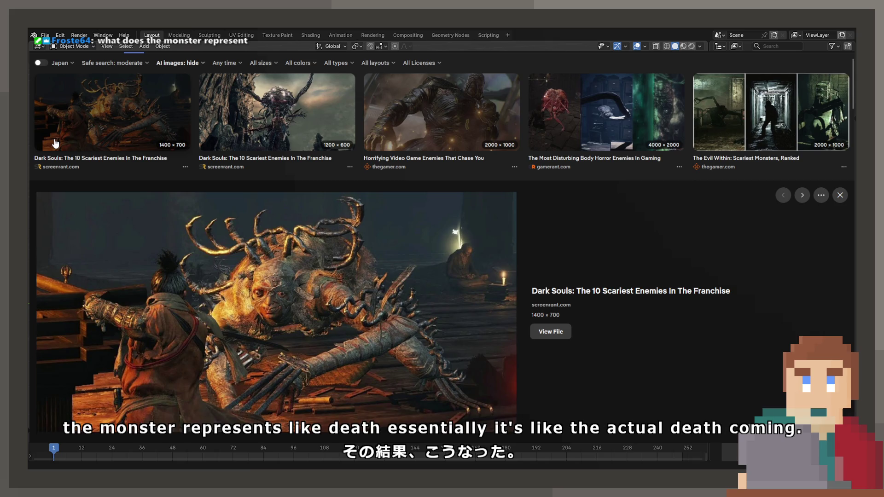
{"action": "scroll", "coordinate": [55, 143], "scroll_direction": "up", "scroll_amount": 2}
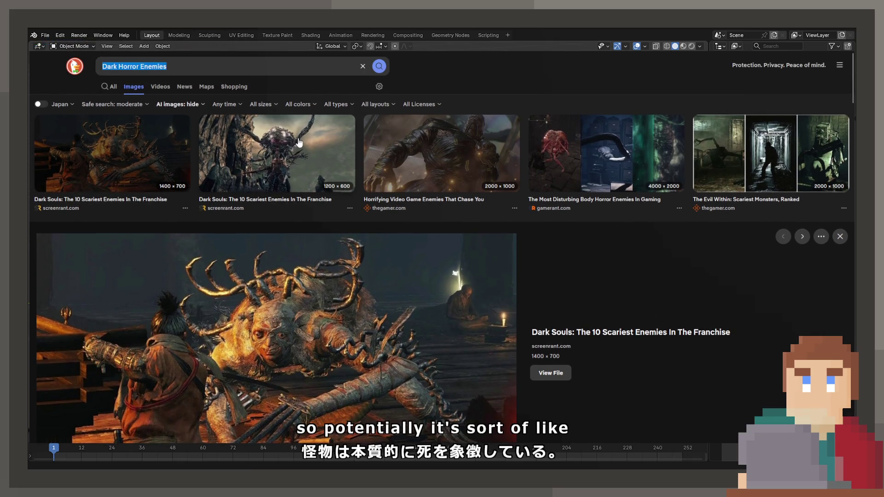
Run an image search for 'Horror Death' and browse the results
{"action": "type", "text": "Horror Dea"}
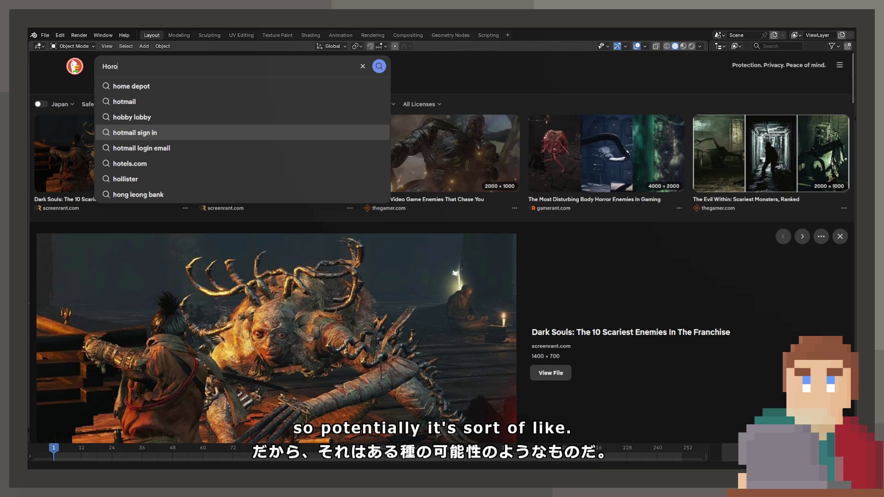
{"action": "type", "text": "th"}
{"action": "key", "text": "Return"}
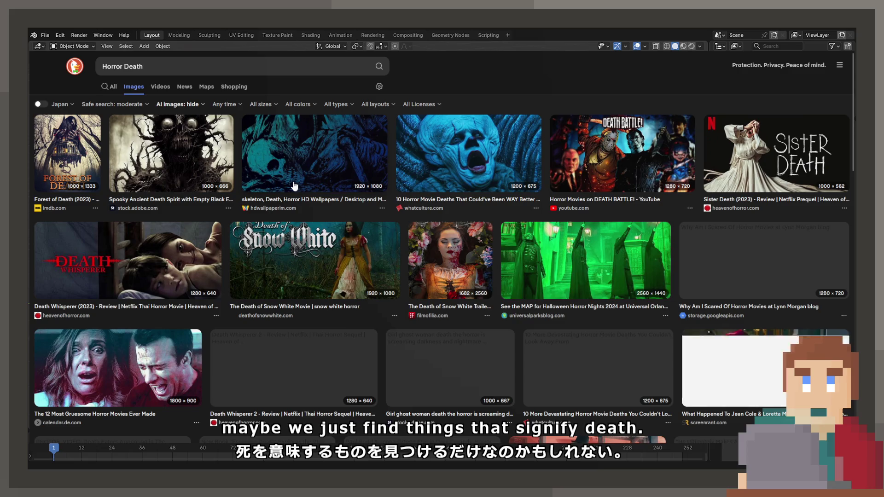
{"action": "scroll", "coordinate": [291, 186], "scroll_direction": "down", "scroll_amount": 4}
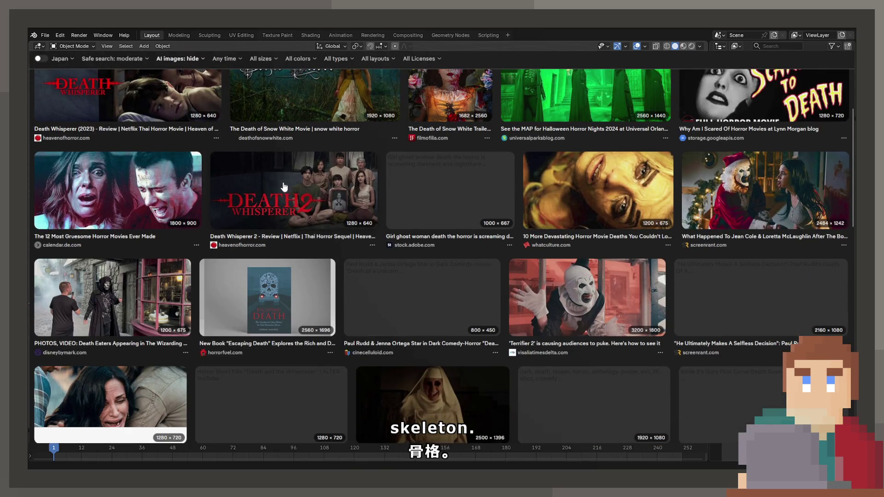
{"action": "scroll", "coordinate": [279, 187], "scroll_direction": "down", "scroll_amount": 5}
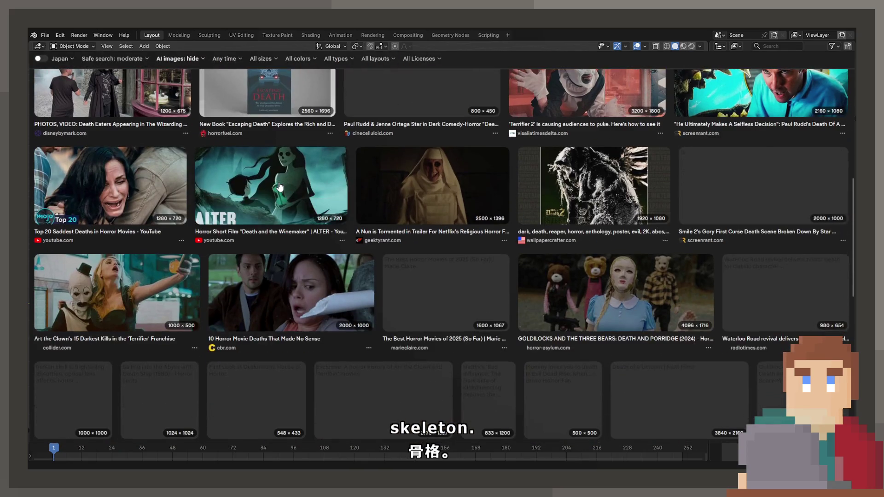
{"action": "scroll", "coordinate": [209, 115], "scroll_direction": "up", "scroll_amount": 10}
Replace the query with 'Death Reaper' and run the image search
{"action": "triple_click", "coordinate": [126, 66]}
{"action": "type", "text": "Reaper"}
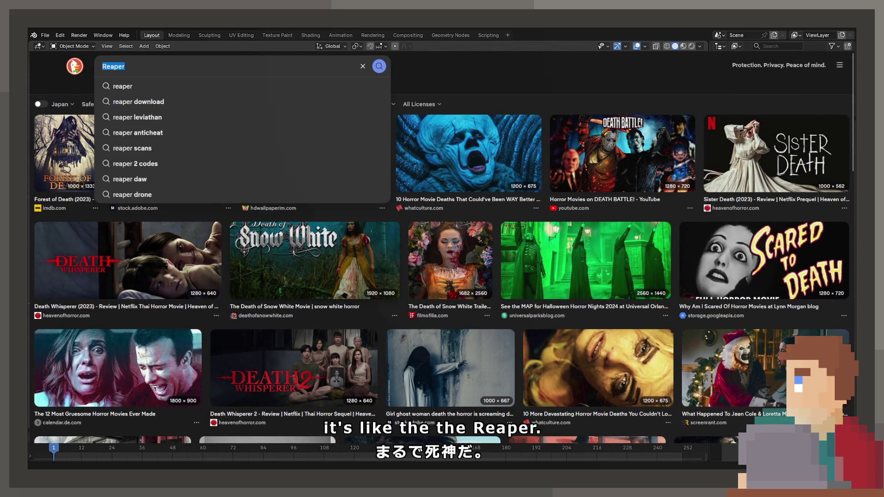
{"action": "key", "text": "ctrl+a"}
{"action": "type", "text": "Death Reaper"}
{"action": "key", "text": "Return"}
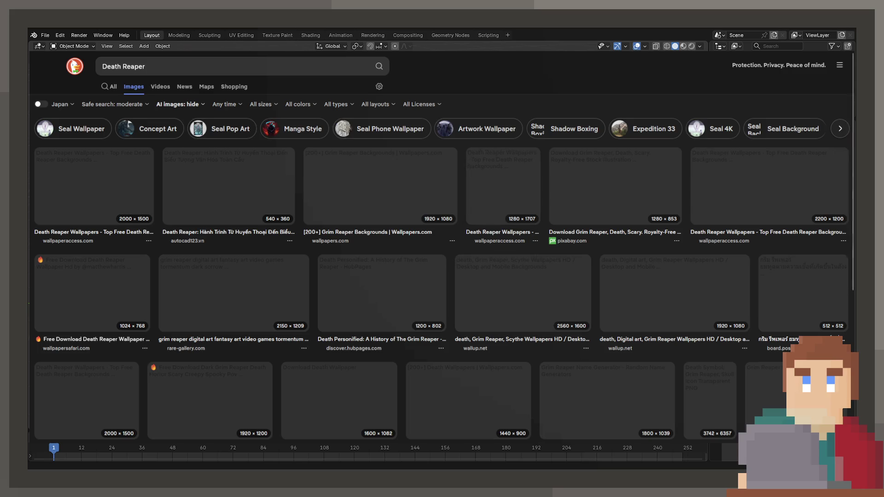
Try the Artwork Wallpaper filter on the Death Reaper results, then go back
{"action": "left_click", "coordinate": [483, 128]}
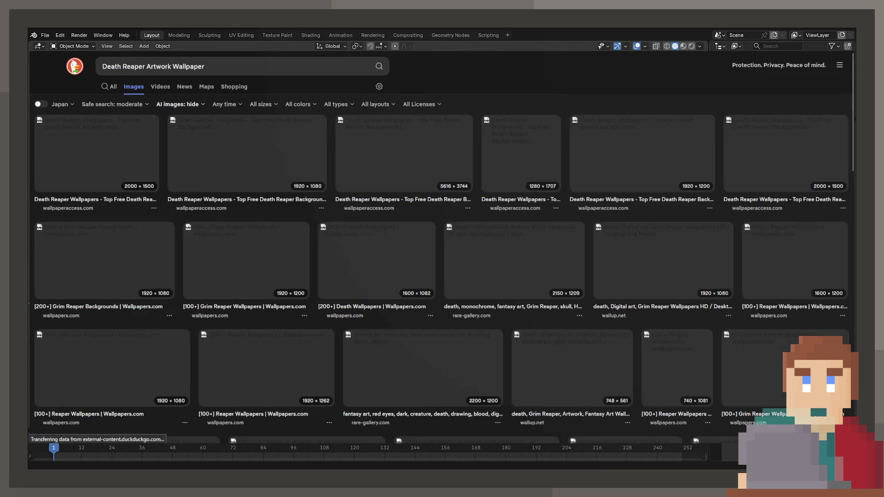
{"action": "key", "text": "alt+Left"}
{"action": "key", "text": "alt+Left"}
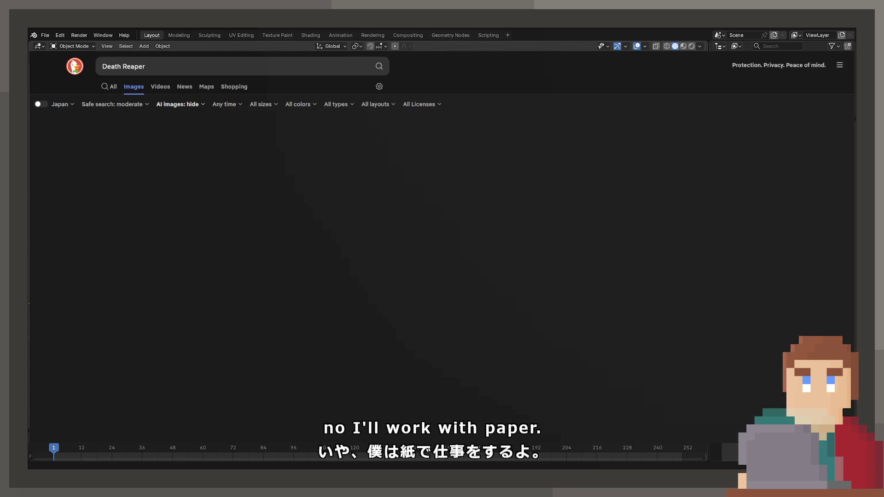
{"action": "key", "text": "alt+Left"}
{"action": "scroll", "coordinate": [419, 220], "scroll_direction": "down", "scroll_amount": 8}
Scroll through the scariest-enemy rankings down to the Soulsborne list, Monstrosity of Sin to Chaos Eater
{"action": "scroll", "coordinate": [419, 226], "scroll_direction": "down", "scroll_amount": 15}
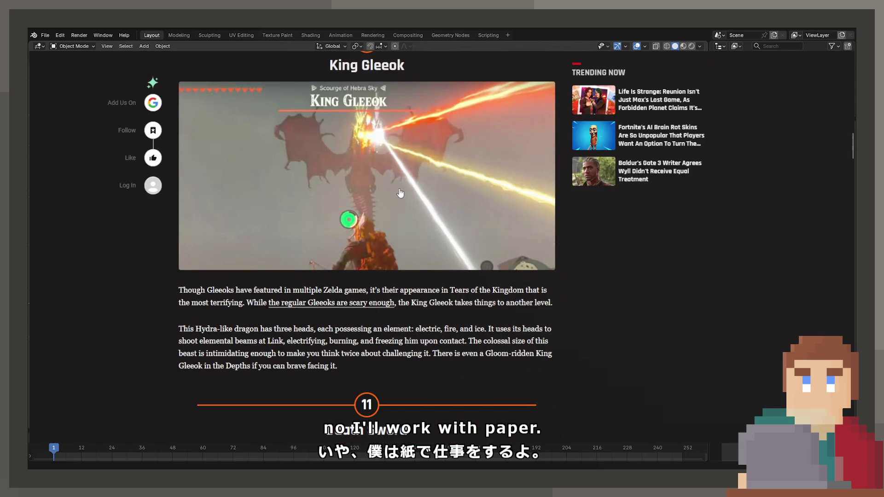
{"action": "scroll", "coordinate": [398, 189], "scroll_direction": "down", "scroll_amount": 12}
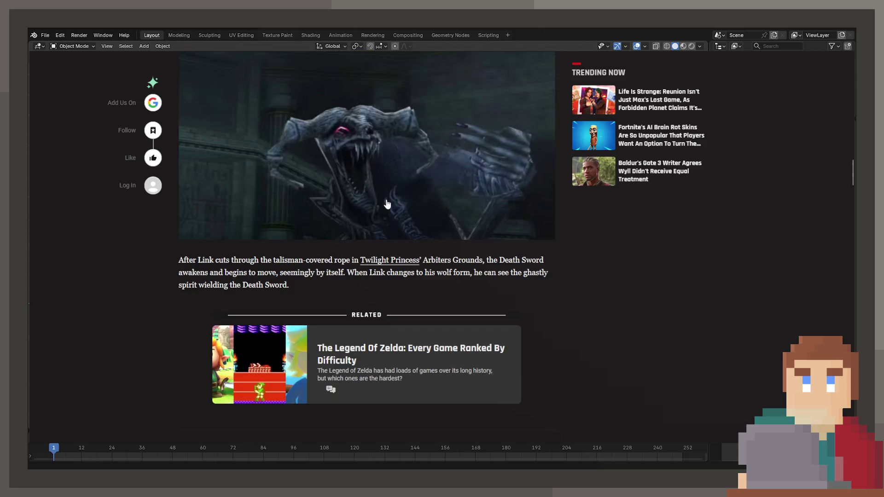
{"action": "scroll", "coordinate": [387, 204], "scroll_direction": "down", "scroll_amount": 6}
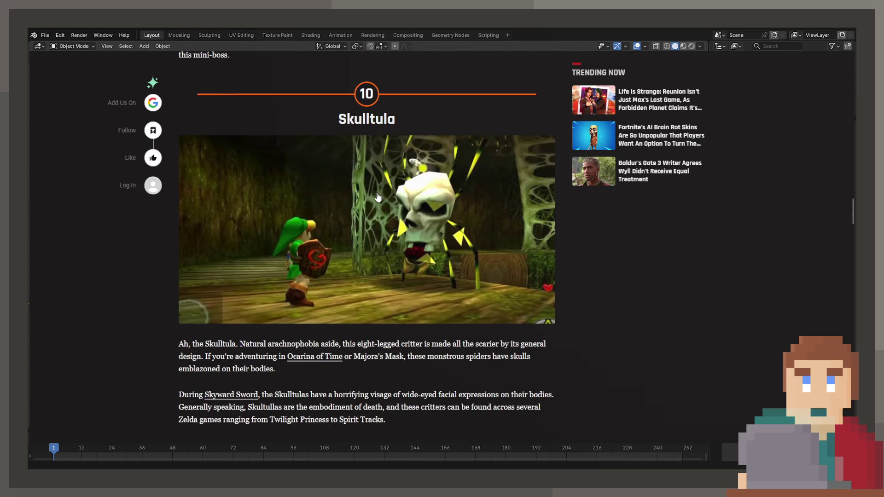
{"action": "scroll", "coordinate": [358, 197], "scroll_direction": "down", "scroll_amount": 8}
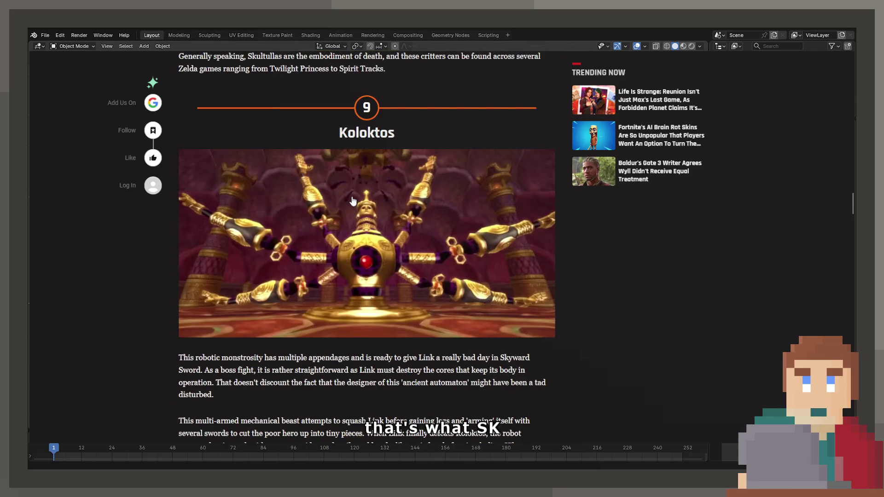
{"action": "scroll", "coordinate": [349, 200], "scroll_direction": "down", "scroll_amount": 3}
{"action": "scroll", "coordinate": [348, 200], "scroll_direction": "down", "scroll_amount": 4}
{"action": "scroll", "coordinate": [346, 199], "scroll_direction": "down", "scroll_amount": 11}
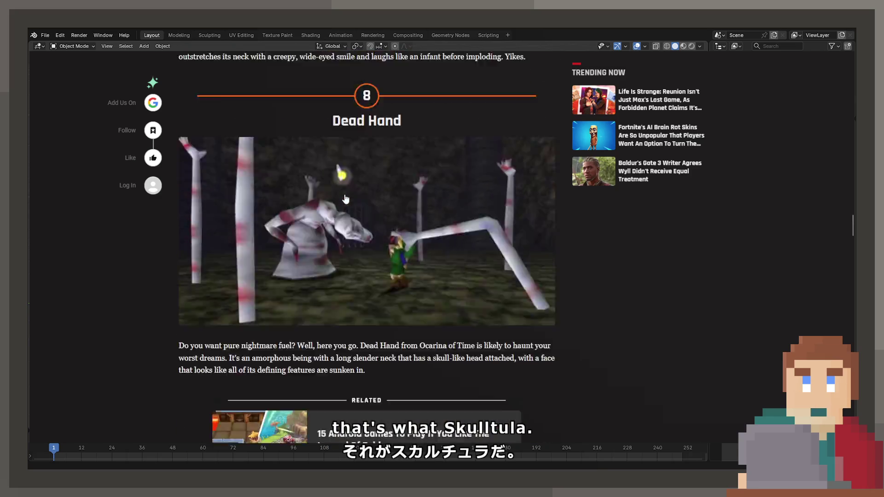
{"action": "scroll", "coordinate": [342, 198], "scroll_direction": "down", "scroll_amount": 14}
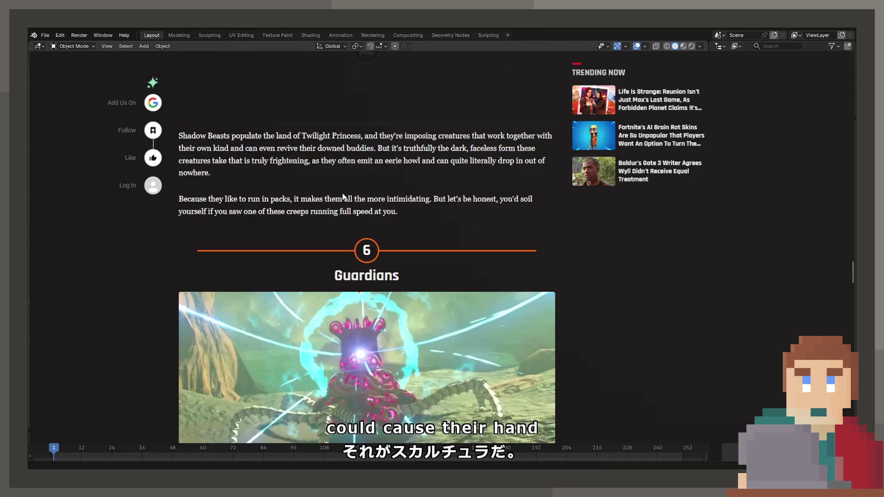
{"action": "scroll", "coordinate": [338, 206], "scroll_direction": "down", "scroll_amount": 14}
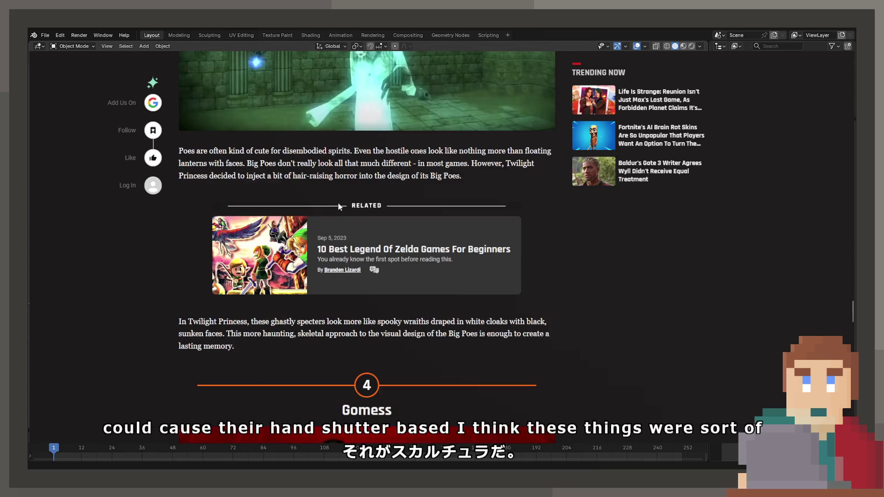
{"action": "scroll", "coordinate": [339, 207], "scroll_direction": "down", "scroll_amount": 10}
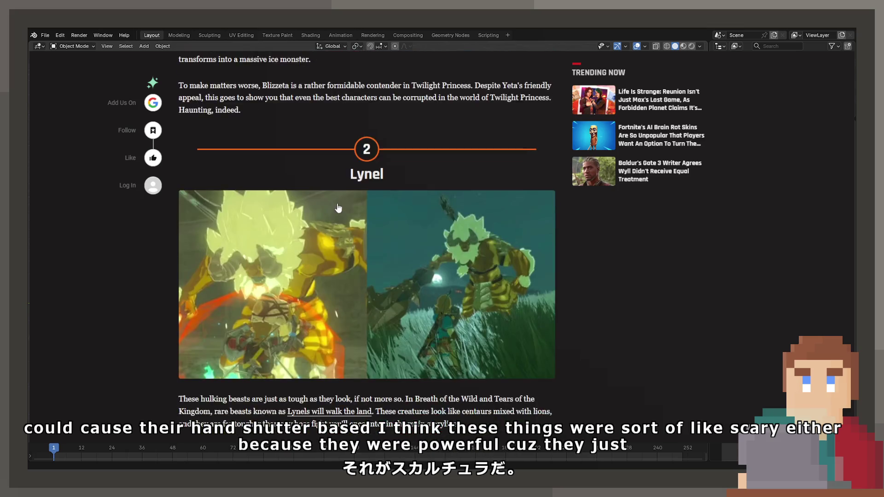
{"action": "scroll", "coordinate": [338, 208], "scroll_direction": "up", "scroll_amount": 4}
{"action": "scroll", "coordinate": [338, 208], "scroll_direction": "down", "scroll_amount": 1}
{"action": "scroll", "coordinate": [339, 210], "scroll_direction": "down", "scroll_amount": 10}
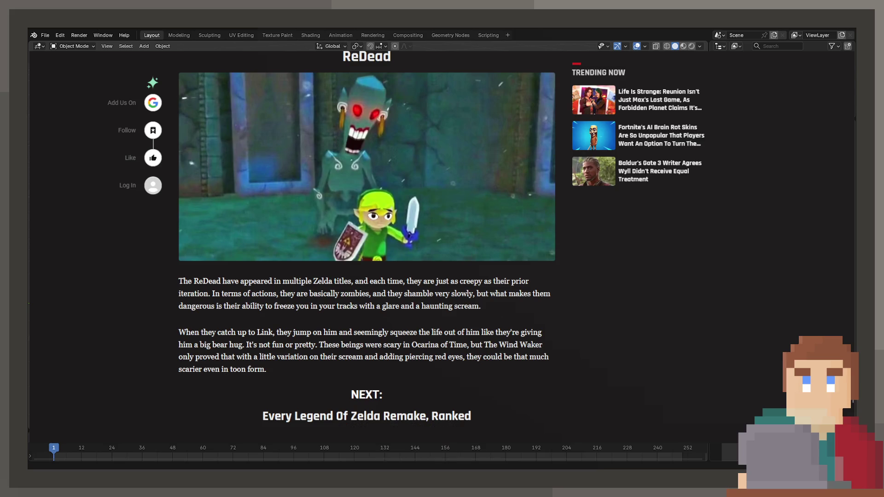
{"action": "scroll", "coordinate": [391, 279], "scroll_direction": "down", "scroll_amount": 10}
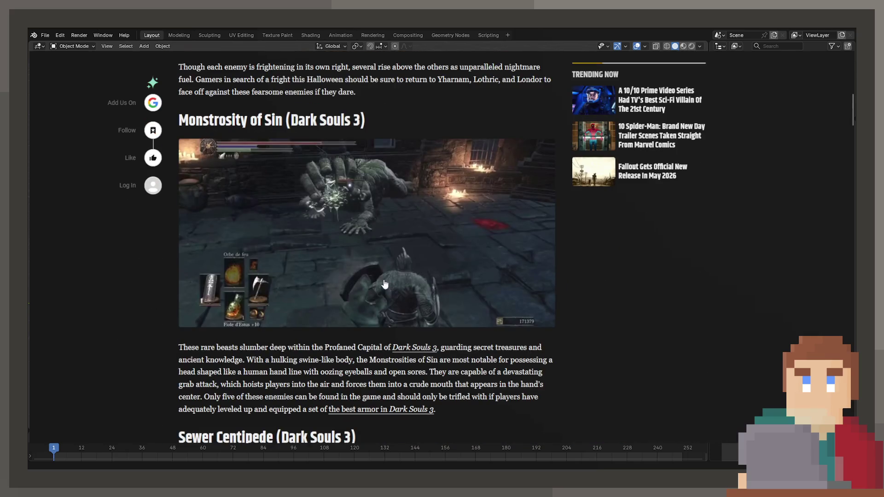
{"action": "scroll", "coordinate": [385, 284], "scroll_direction": "down", "scroll_amount": 5}
{"action": "scroll", "coordinate": [376, 283], "scroll_direction": "down", "scroll_amount": 14}
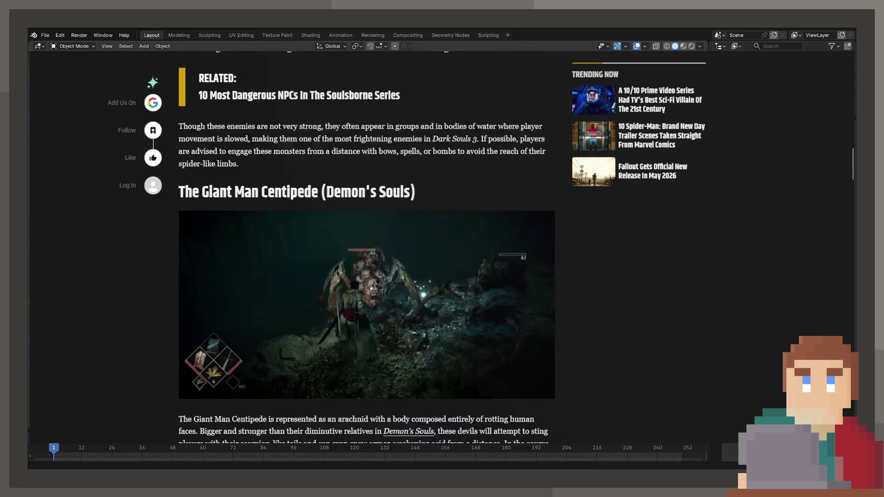
{"action": "scroll", "coordinate": [366, 287], "scroll_direction": "down", "scroll_amount": 12}
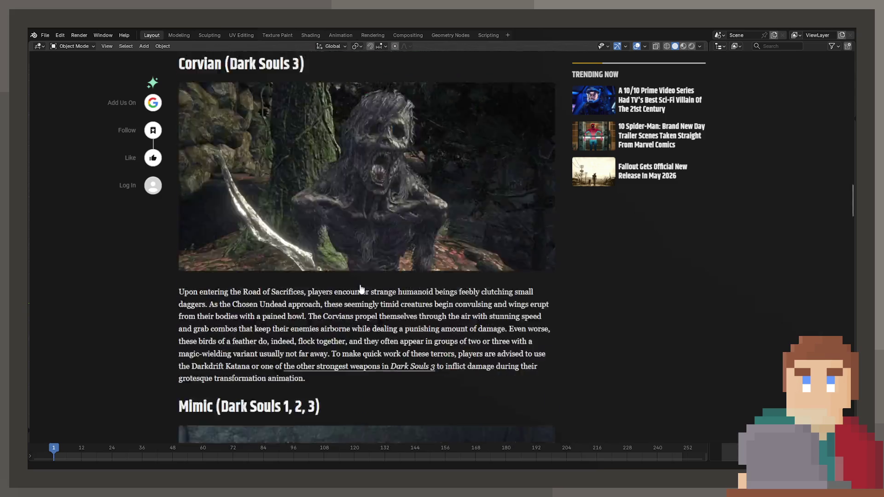
{"action": "scroll", "coordinate": [360, 285], "scroll_direction": "down", "scroll_amount": 3}
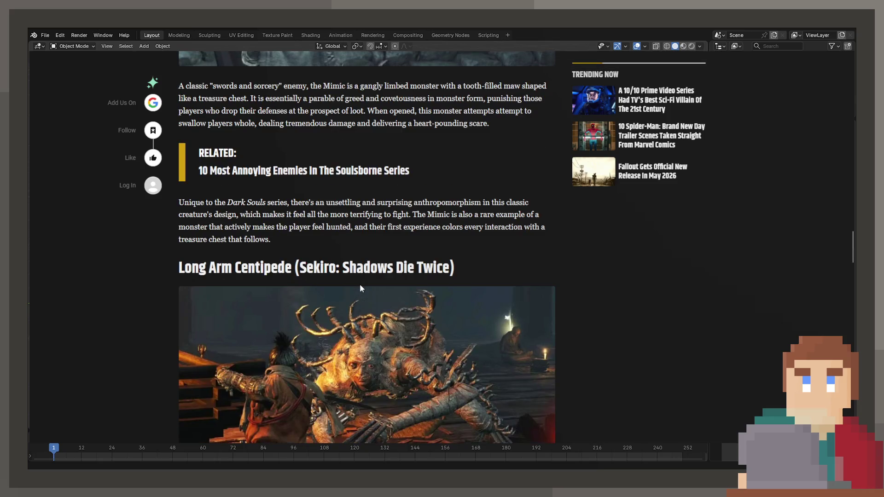
{"action": "scroll", "coordinate": [360, 285], "scroll_direction": "down", "scroll_amount": 11}
{"action": "scroll", "coordinate": [359, 284], "scroll_direction": "down", "scroll_amount": 13}
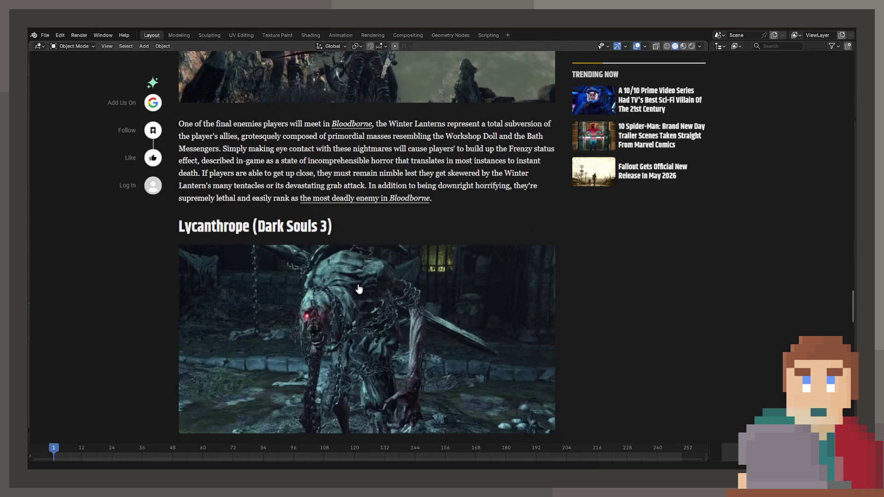
{"action": "scroll", "coordinate": [359, 290], "scroll_direction": "down", "scroll_amount": 6}
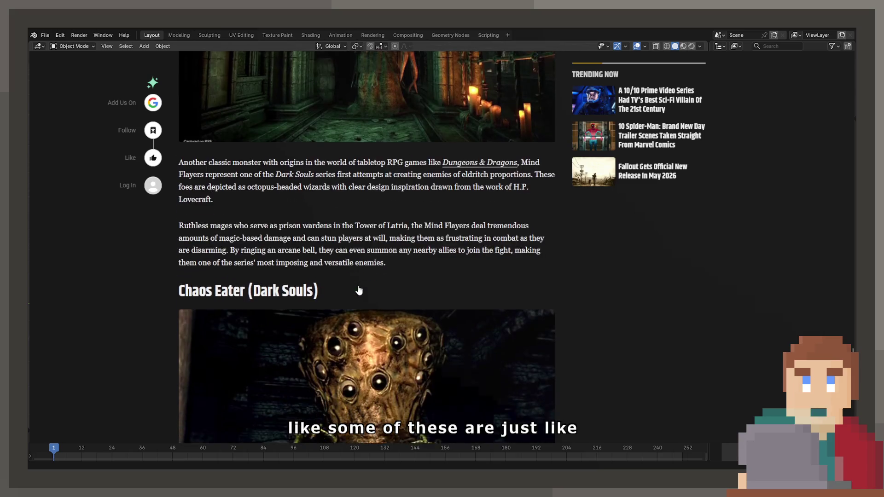
{"action": "scroll", "coordinate": [359, 288], "scroll_direction": "up", "scroll_amount": 6}
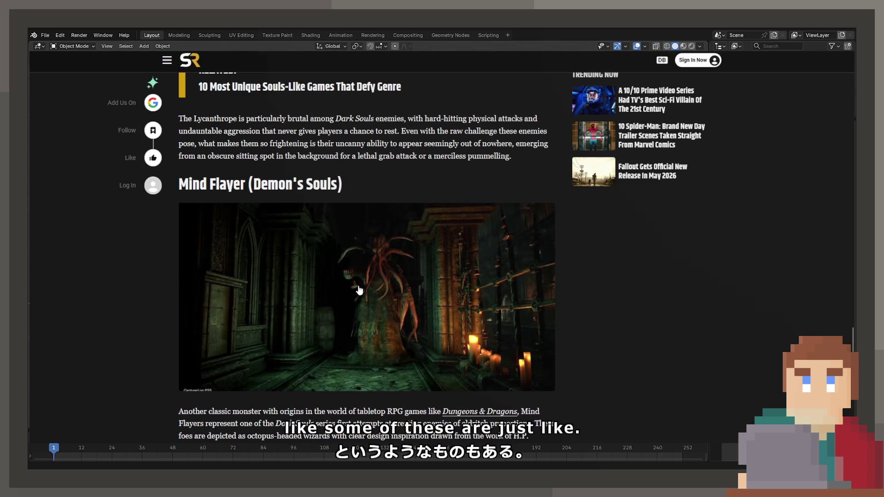
{"action": "scroll", "coordinate": [359, 290], "scroll_direction": "down", "scroll_amount": 13}
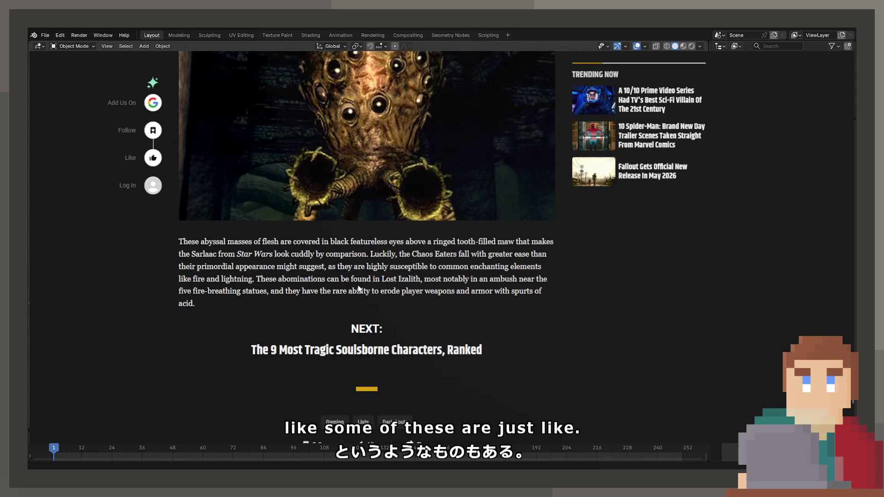
{"action": "scroll", "coordinate": [359, 289], "scroll_direction": "down", "scroll_amount": 5}
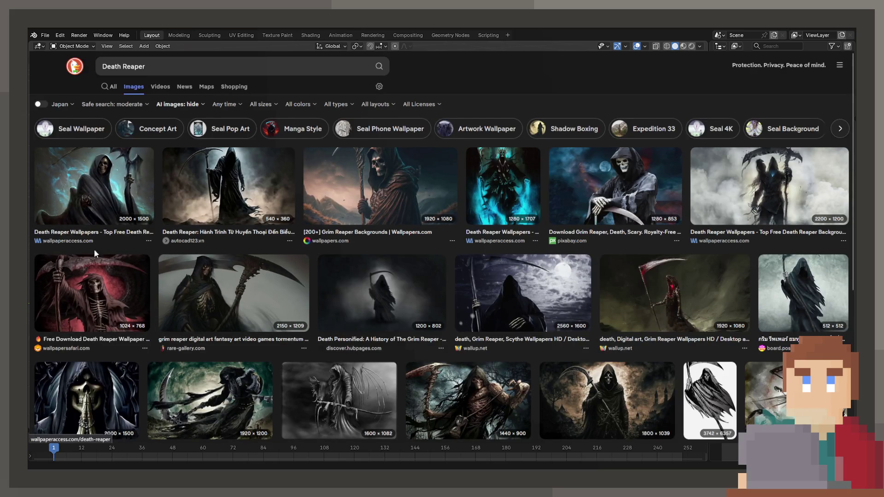
Scroll the Death Reaper results back up, then orbit Blender's empty scene slightly
{"action": "scroll", "coordinate": [242, 294], "scroll_direction": "down", "scroll_amount": 5}
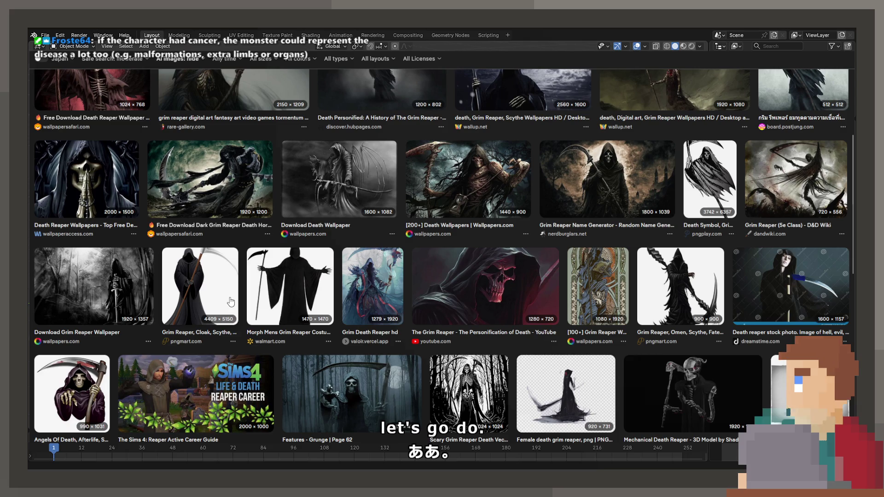
{"action": "scroll", "coordinate": [231, 302], "scroll_direction": "up", "scroll_amount": 5}
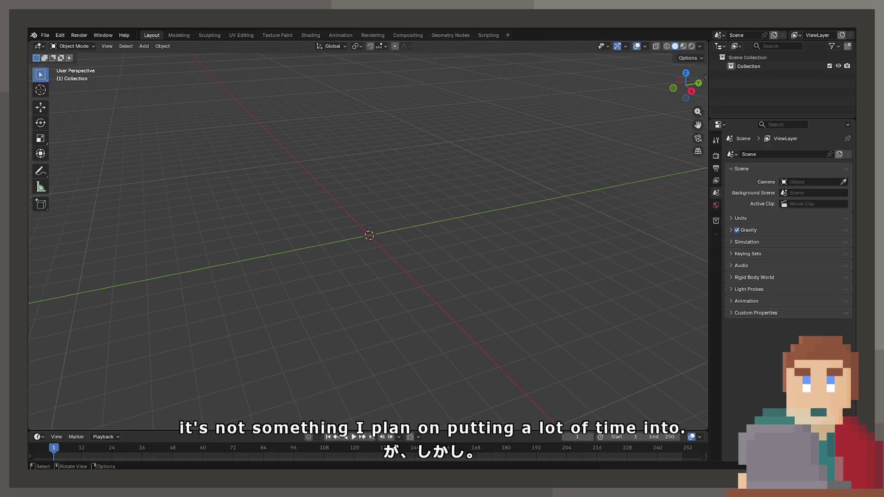
{"action": "middle_click_drag", "start_coordinate": [364, 240], "coordinate": [382, 236]}
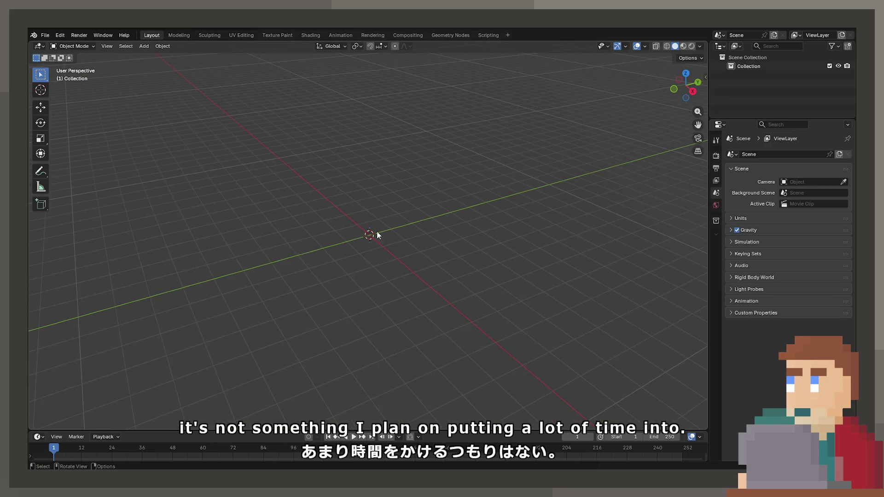
Add a UV sphere at the origin from the Mesh add menu
{"action": "key", "text": "shift+a"}
{"action": "mouse_move", "coordinate": [382, 248]}
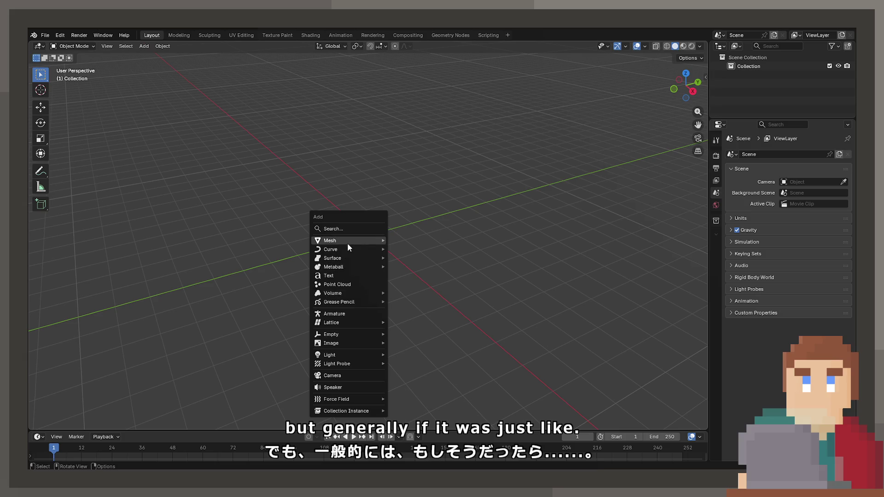
{"action": "mouse_move", "coordinate": [348, 246]}
{"action": "left_click", "coordinate": [413, 267]}
{"action": "mouse_move", "coordinate": [413, 265]}
{"action": "middle_mouse_down"}
{"action": "mouse_move", "coordinate": [428, 231]}
{"action": "mouse_move", "coordinate": [416, 226]}
{"action": "middle_mouse_up"}
{"action": "scroll", "coordinate": [425, 230], "scroll_direction": "up", "scroll_amount": 3}
Put the sphere in Edit Mode and switch to Right Orthographic view
{"action": "key", "text": "Tab"}
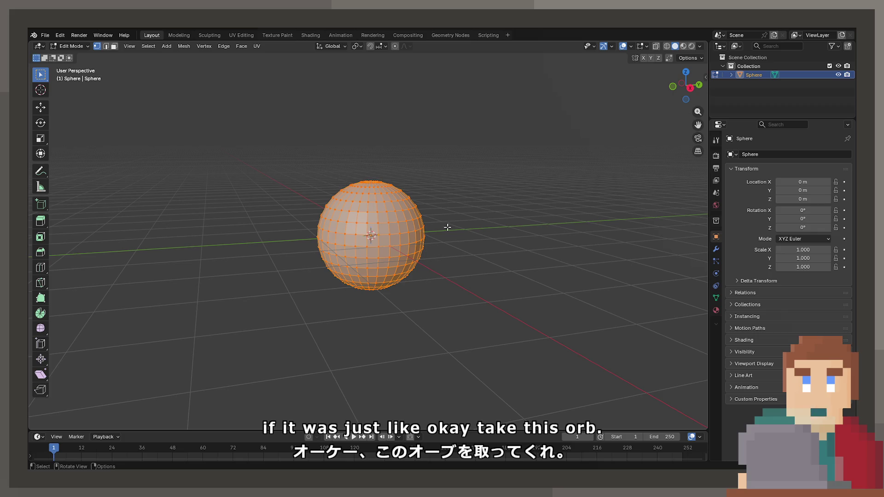
{"action": "middle_click_drag", "start_coordinate": [446, 227], "coordinate": [463, 245]}
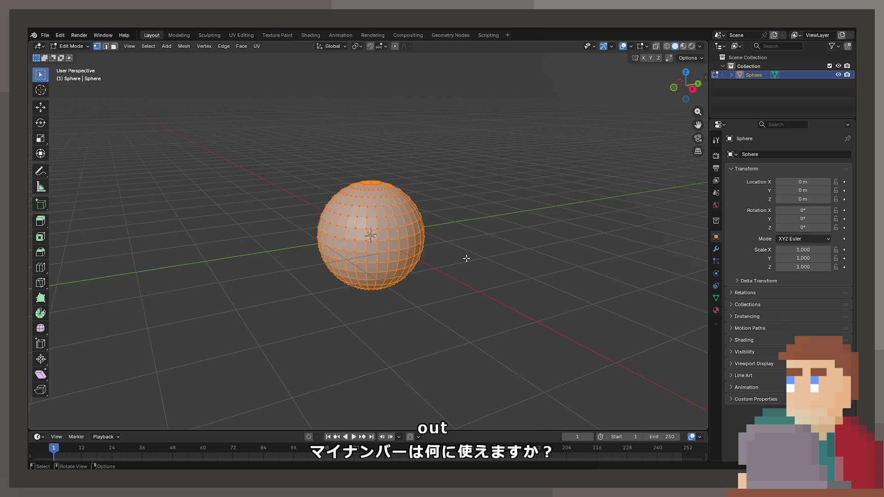
{"action": "key", "text": "KP_7"}
{"action": "key", "text": "KP_3"}
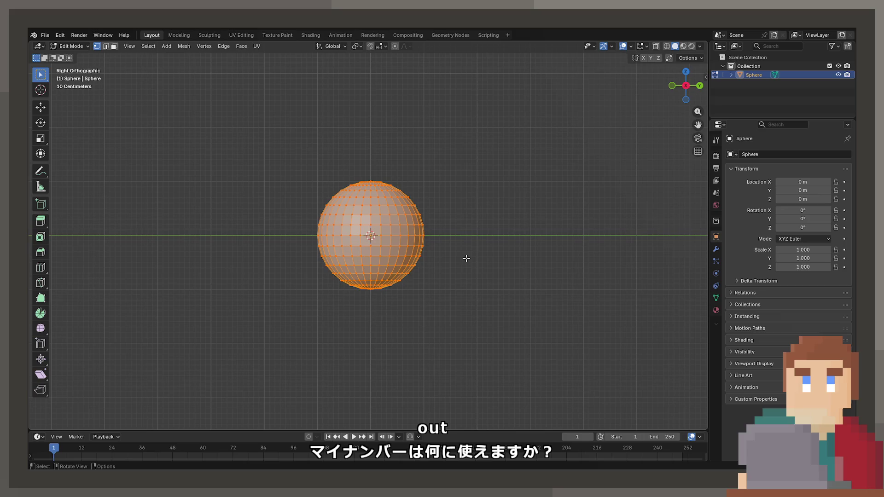
In wireframe, box-select the sphere's right half and delete those vertices
{"action": "key", "text": "KP_Decimal"}
{"action": "key", "text": "z"}
{"action": "left_click", "coordinate": [322, 246]}
{"action": "key", "text": "alt+a"}
{"action": "mouse_move", "coordinate": [376, 69]}
{"action": "left_mouse_down"}
{"action": "mouse_move", "coordinate": [392, 119]}
{"action": "mouse_move", "coordinate": [607, 428]}
{"action": "left_mouse_up"}
{"action": "key", "text": "x"}
{"action": "left_click", "coordinate": [483, 275]}
Preview the half sphere in Rendered and Material shading, then return to wireframe
{"action": "scroll", "coordinate": [451, 235], "scroll_direction": "down", "scroll_amount": 5}
{"action": "scroll", "coordinate": [451, 235], "scroll_direction": "up", "scroll_amount": 4}
{"action": "key", "text": "z"}
{"action": "left_click", "coordinate": [484, 109]}
{"action": "key", "text": "z"}
{"action": "left_click", "coordinate": [489, 147]}
{"action": "key", "text": "z"}
{"action": "left_click", "coordinate": [434, 123]}
Delete the remaining vertices right of the centre line, select all and return to solid shading
{"action": "mouse_move", "coordinate": [495, 89]}
{"action": "left_mouse_down"}
{"action": "mouse_move", "coordinate": [411, 438]}
{"action": "mouse_move", "coordinate": [353, 350]}
{"action": "mouse_move", "coordinate": [376, 464]}
{"action": "left_mouse_up"}
{"action": "key", "text": "x"}
{"action": "left_click", "coordinate": [431, 306]}
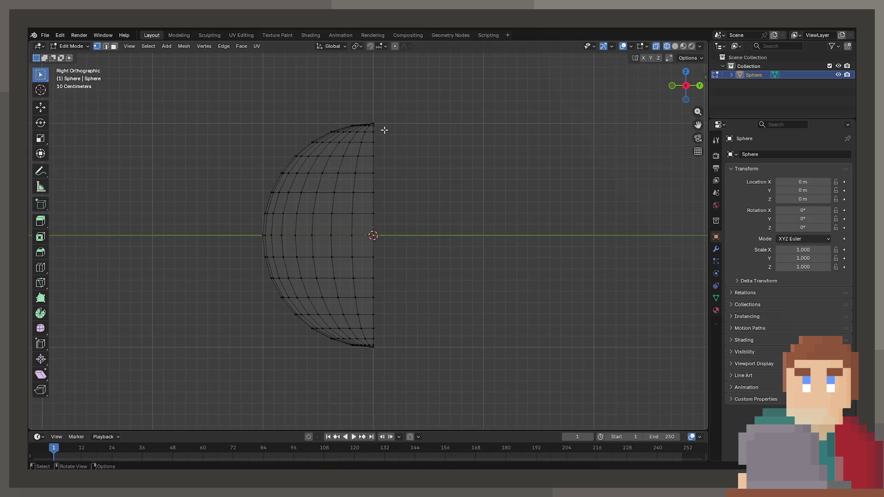
{"action": "key", "text": "a"}
{"action": "key", "text": "shift+z"}
{"action": "mouse_move", "coordinate": [401, 152]}
{"action": "middle_mouse_down"}
{"action": "mouse_move", "coordinate": [560, 170]}
{"action": "mouse_move", "coordinate": [497, 207]}
{"action": "mouse_move", "coordinate": [473, 162]}
{"action": "mouse_move", "coordinate": [445, 168]}
{"action": "mouse_move", "coordinate": [474, 157]}
{"action": "middle_mouse_up"}
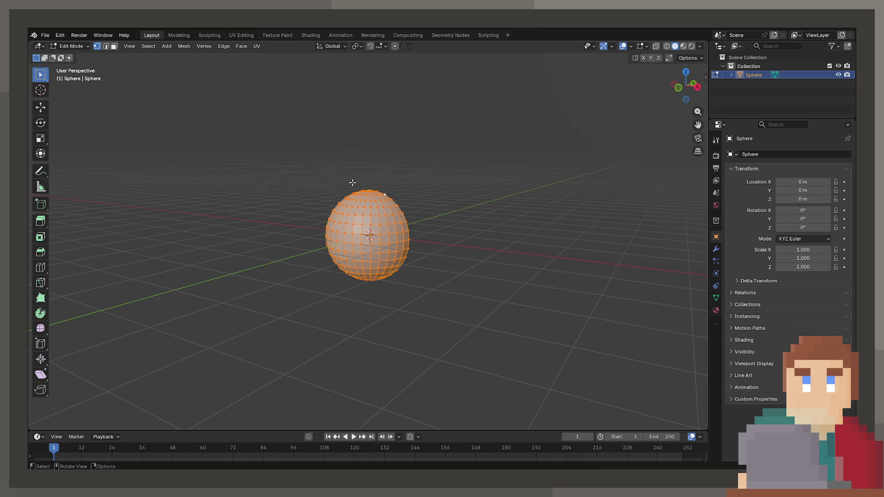
{"action": "key", "text": "ctrl+z"}
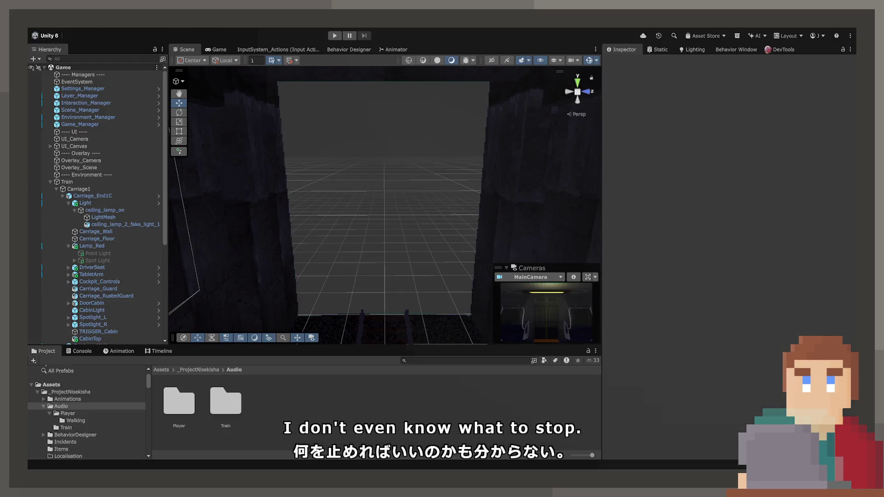
Fly down the tunnel, collapse Train and MainCamera in the Hierarchy, and add an empty GameObject
{"action": "mouse_move", "coordinate": [407, 262]}
{"action": "right_mouse_down"}
{"action": "mouse_move", "coordinate": [410, 270]}
{"action": "mouse_move", "coordinate": [410, 239]}
{"action": "right_mouse_up"}
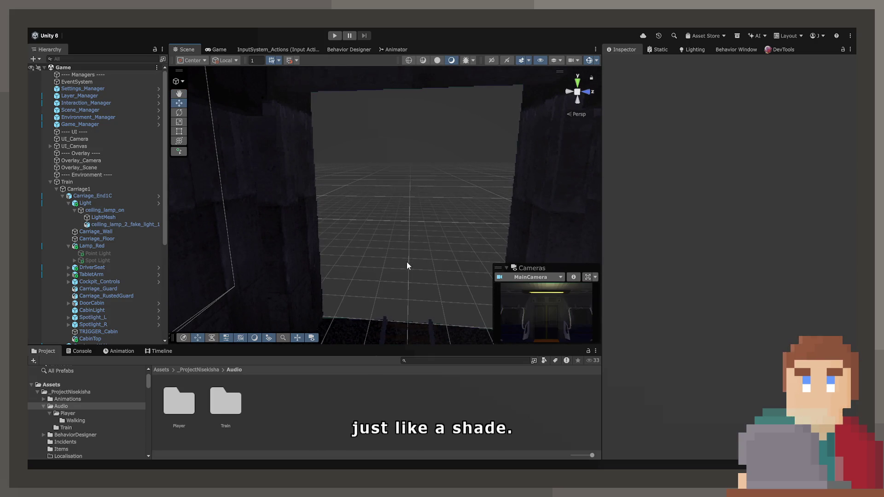
{"action": "mouse_move", "coordinate": [424, 261]}
{"action": "right_mouse_down"}
{"action": "mouse_move", "coordinate": [415, 251]}
{"action": "mouse_move", "coordinate": [422, 242]}
{"action": "right_mouse_up"}
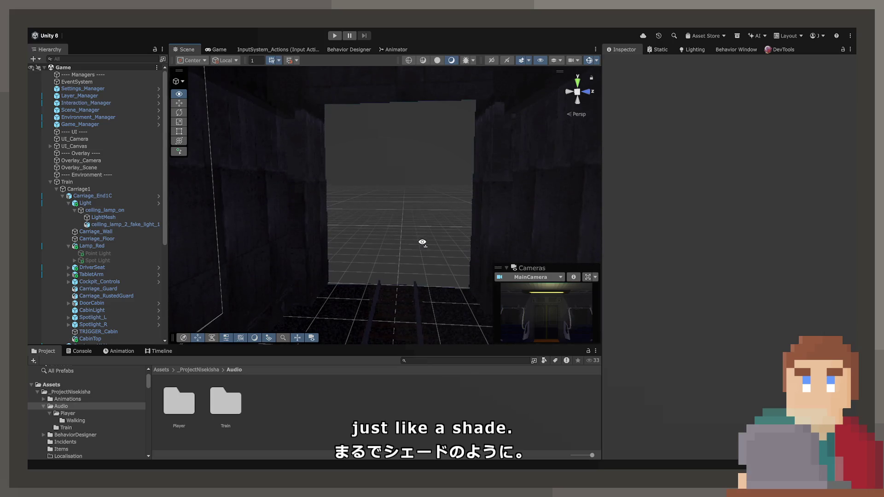
{"action": "scroll", "coordinate": [98, 246], "scroll_direction": "down", "scroll_amount": 3}
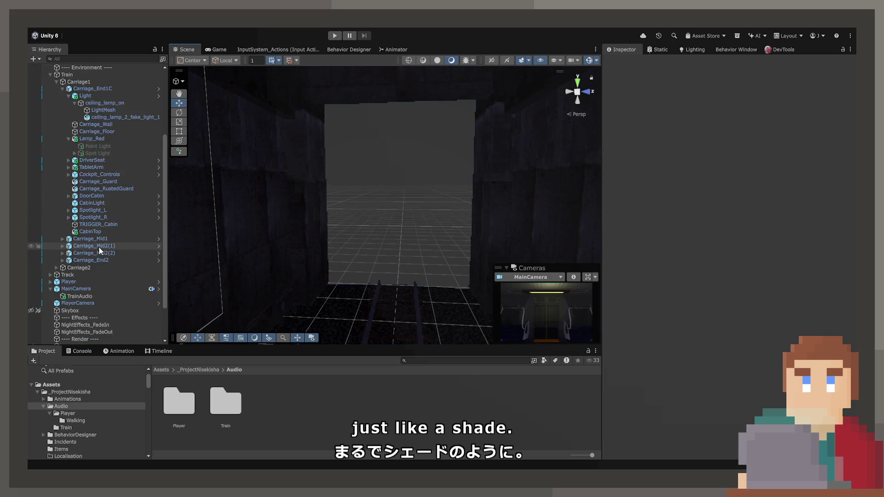
{"action": "left_click", "coordinate": [48, 136]}
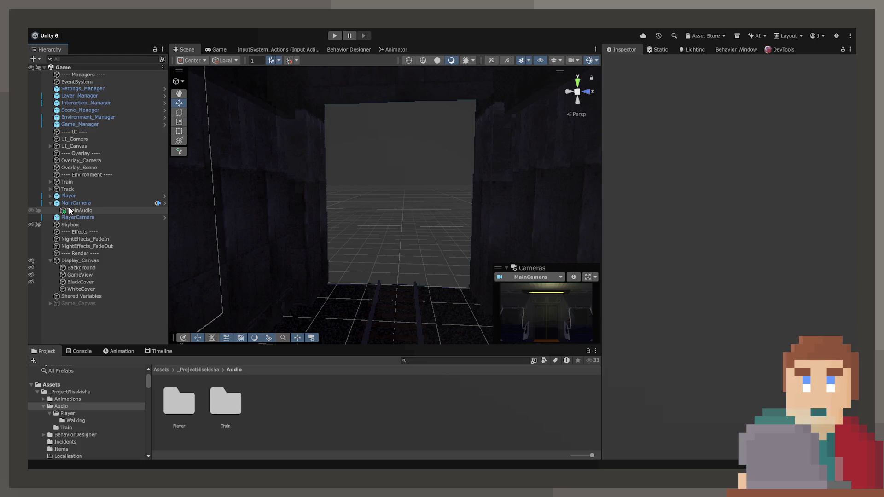
{"action": "left_click", "coordinate": [51, 203]}
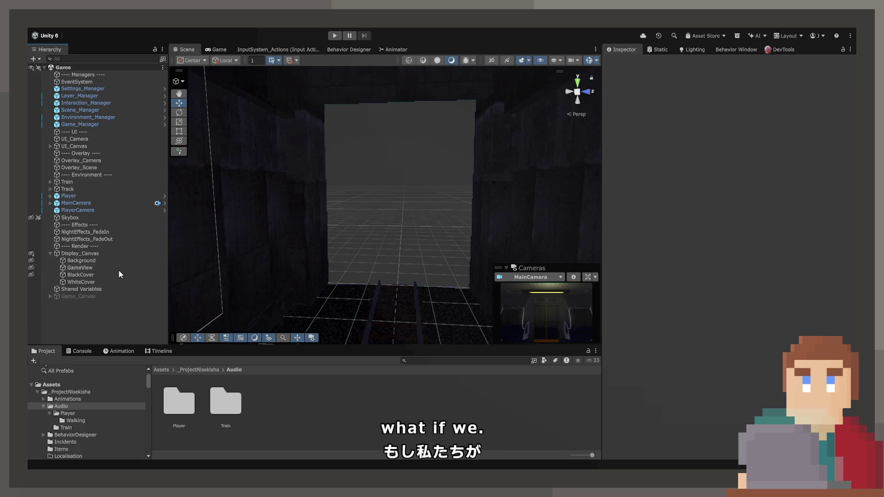
{"action": "key", "text": "ctrl+shift+n"}
Name the new object Enemy, nest it between Player and MainCamera, and set its Z position to 0
{"action": "type", "text": "Enemy"}
{"action": "key", "text": "Return"}
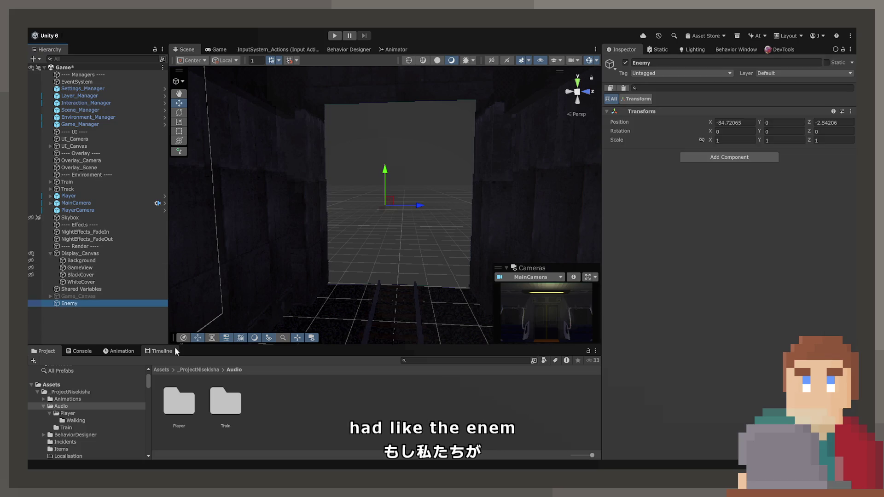
{"action": "left_click_drag", "start_coordinate": [81, 303], "coordinate": [71, 202]}
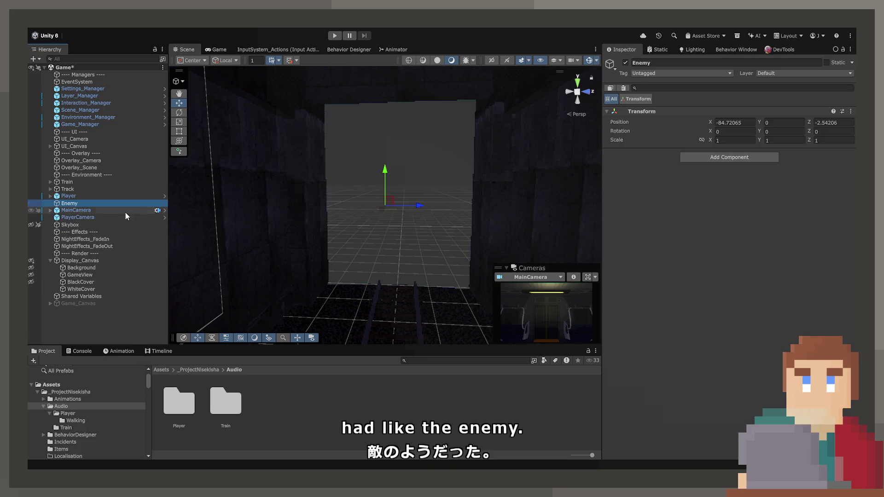
{"action": "left_click", "coordinate": [742, 122]}
{"action": "double_click", "coordinate": [741, 122]}
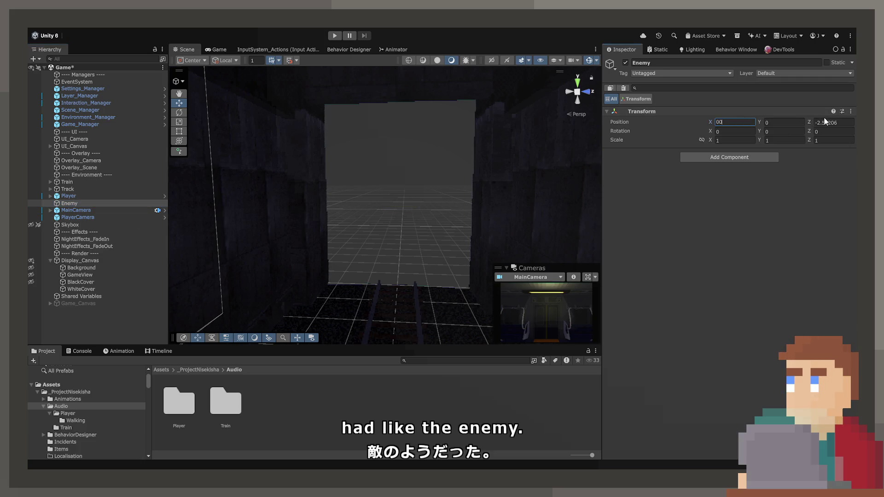
{"action": "left_click", "coordinate": [829, 122]}
{"action": "type", "text": "0"}
{"action": "key", "text": "Return"}
{"action": "key", "text": "f"}
Slide Enemy along the tunnel's X axis to about -59.72 and undo the placeholder Capsule
{"action": "mouse_move", "coordinate": [57, 183]}
{"action": "left_mouse_down", "text": "alt"}
{"action": "mouse_move", "coordinate": [35, 181]}
{"action": "mouse_move", "coordinate": [720, 187]}
{"action": "mouse_move", "coordinate": [522, 198]}
{"action": "left_mouse_up", "text": "alt"}
{"action": "mouse_move", "coordinate": [470, 204]}
{"action": "left_mouse_down"}
{"action": "mouse_move", "coordinate": [392, 204]}
{"action": "mouse_move", "coordinate": [347, 227]}
{"action": "mouse_move", "coordinate": [558, 246]}
{"action": "mouse_move", "coordinate": [417, 222]}
{"action": "mouse_move", "coordinate": [476, 206]}
{"action": "left_mouse_up"}
{"action": "mouse_move", "coordinate": [323, 206]}
{"action": "left_mouse_down", "text": "alt"}
{"action": "mouse_move", "coordinate": [349, 196]}
{"action": "mouse_move", "coordinate": [346, 187]}
{"action": "mouse_move", "coordinate": [240, 212]}
{"action": "mouse_move", "coordinate": [197, 211]}
{"action": "mouse_move", "coordinate": [217, 226]}
{"action": "left_mouse_up", "text": "alt"}
{"action": "left_click", "coordinate": [78, 203]}
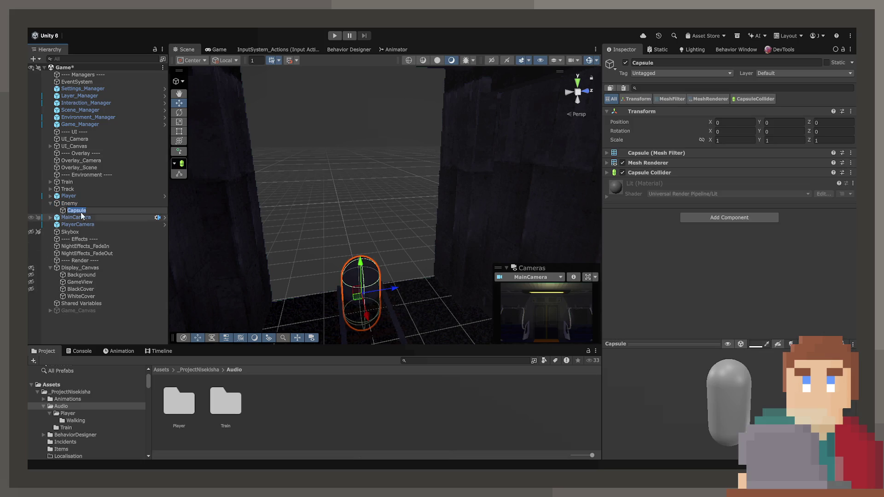
{"action": "key", "text": "ctrl+z"}
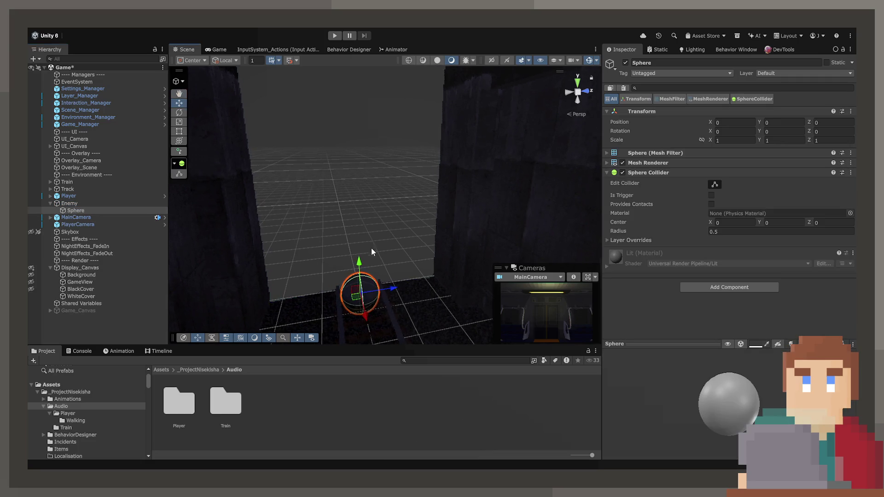
Apply the DEBUG_RED material from Materials/DEBUG to the Enemy's Sphere
{"action": "key", "text": "f"}
{"action": "left_click", "coordinate": [114, 210]}
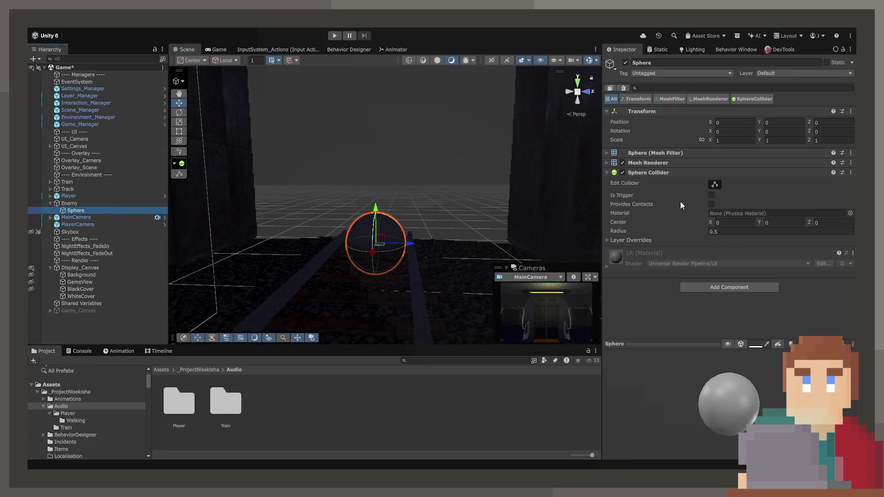
{"action": "scroll", "coordinate": [111, 413], "scroll_direction": "down", "scroll_amount": 6}
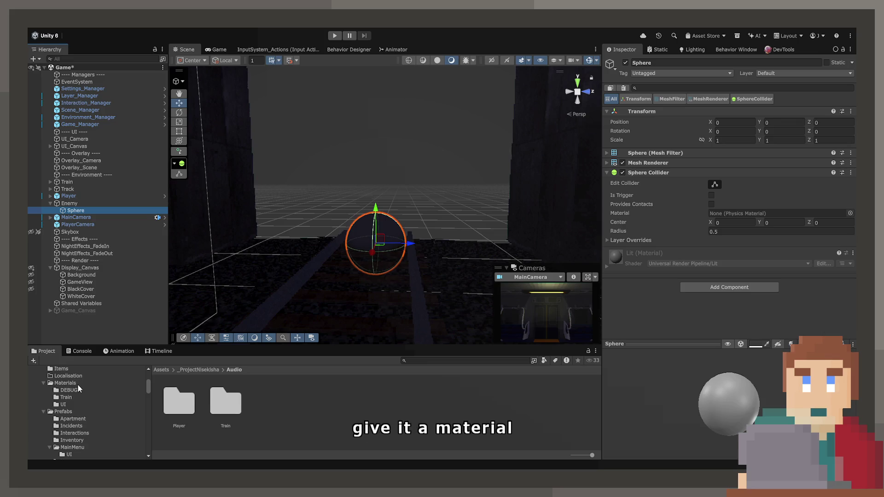
{"action": "left_click", "coordinate": [68, 389]}
{"action": "mouse_move", "coordinate": [226, 400]}
{"action": "left_mouse_down"}
{"action": "mouse_move", "coordinate": [359, 276]}
{"action": "mouse_move", "coordinate": [386, 230]}
{"action": "left_mouse_up"}
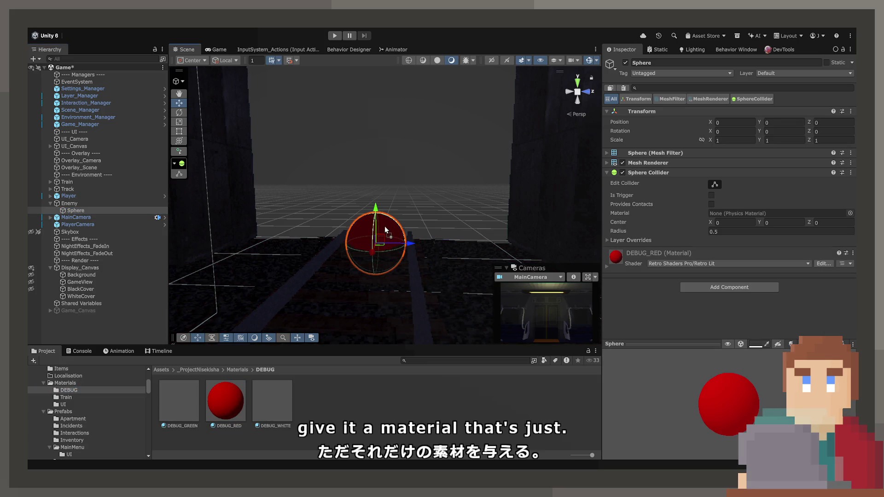
{"action": "left_click", "coordinate": [236, 393]}
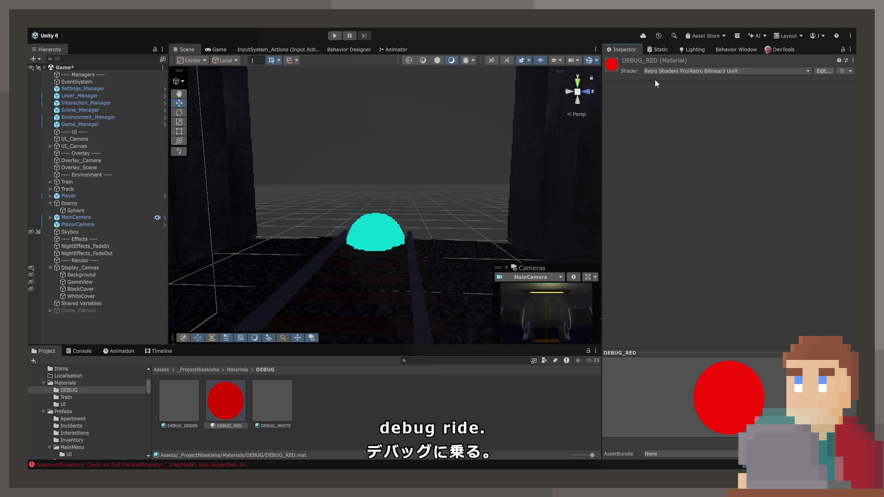
Duplicate the red sphere, raise both side by side as eyes, and duplicate DEBUG_RED
{"action": "left_click", "coordinate": [77, 209]}
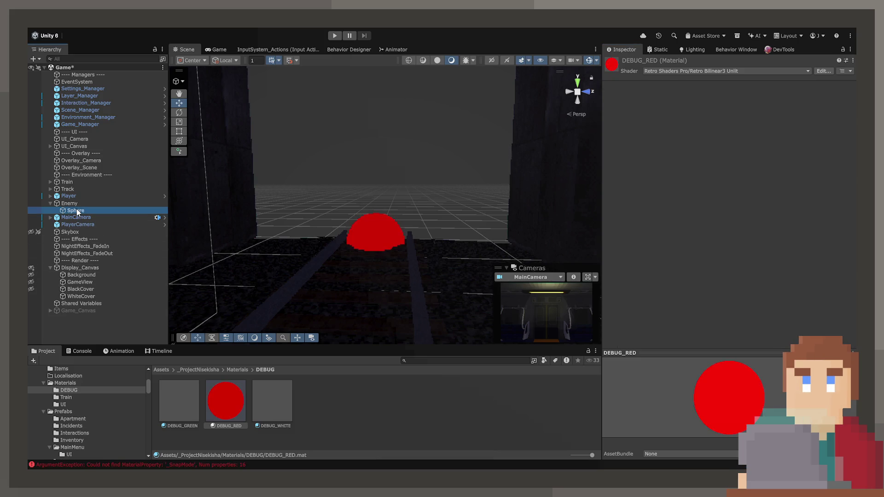
{"action": "key", "text": "ctrl+d"}
{"action": "left_click_drag", "start_coordinate": [385, 238], "coordinate": [334, 110]}
{"action": "left_click", "coordinate": [392, 232]}
{"action": "mouse_move", "coordinate": [382, 239]}
{"action": "left_mouse_down"}
{"action": "mouse_move", "coordinate": [414, 122]}
{"action": "mouse_move", "coordinate": [437, 120]}
{"action": "left_mouse_up"}
{"action": "scroll", "coordinate": [382, 183], "scroll_direction": "down", "scroll_amount": 5}
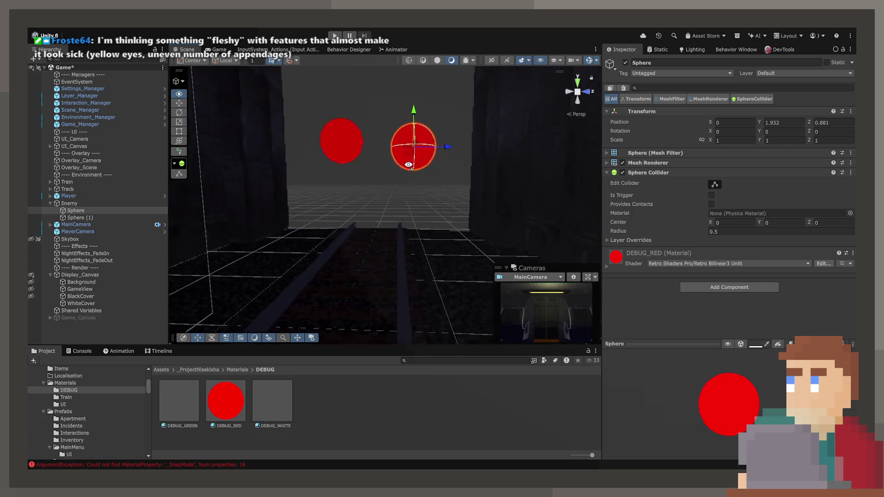
{"action": "left_click", "coordinate": [382, 183]}
{"action": "left_click_drag", "start_coordinate": [383, 183], "coordinate": [389, 189], "text": "alt"}
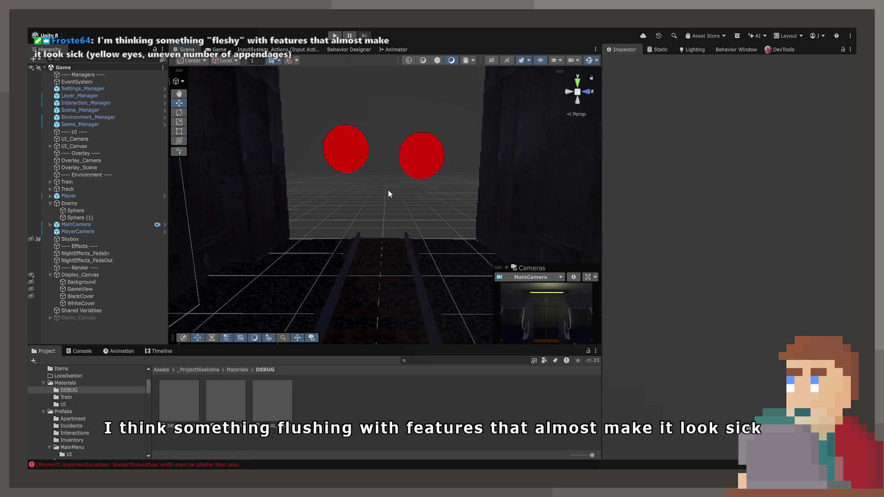
{"action": "left_click", "coordinate": [241, 390]}
{"action": "key", "text": "ctrl+d"}
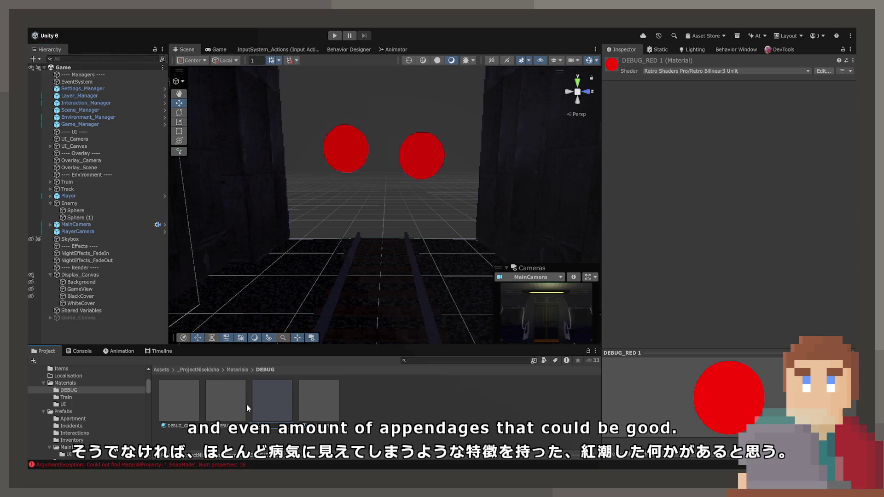
Assign the copied DEBUG_YELLOW material to the left eye sphere
{"action": "left_click", "coordinate": [304, 407]}
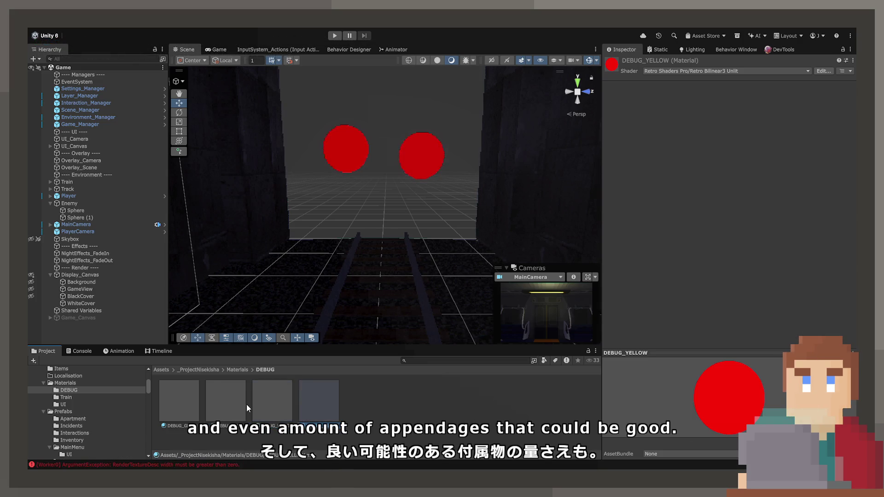
{"action": "left_click_drag", "start_coordinate": [304, 407], "coordinate": [339, 144]}
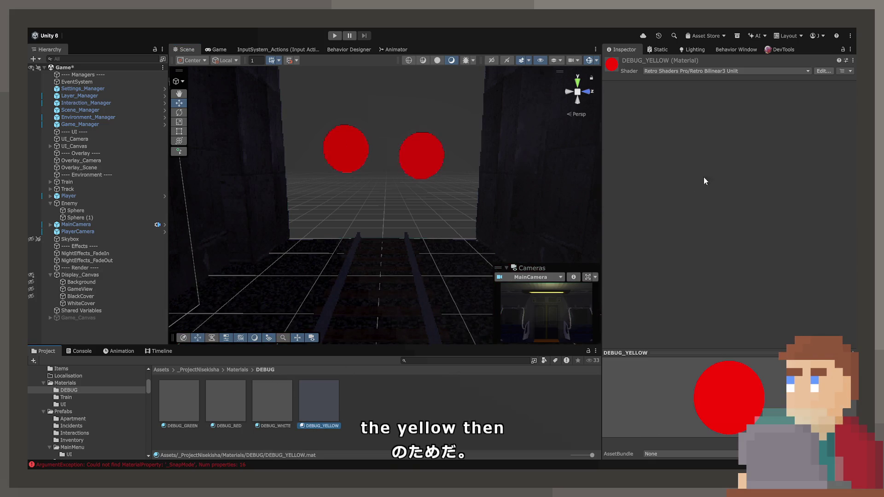
{"action": "left_click", "coordinate": [327, 391]}
{"action": "left_click", "coordinate": [347, 405]}
{"action": "left_click", "coordinate": [315, 407]}
{"action": "left_click", "coordinate": [681, 72]}
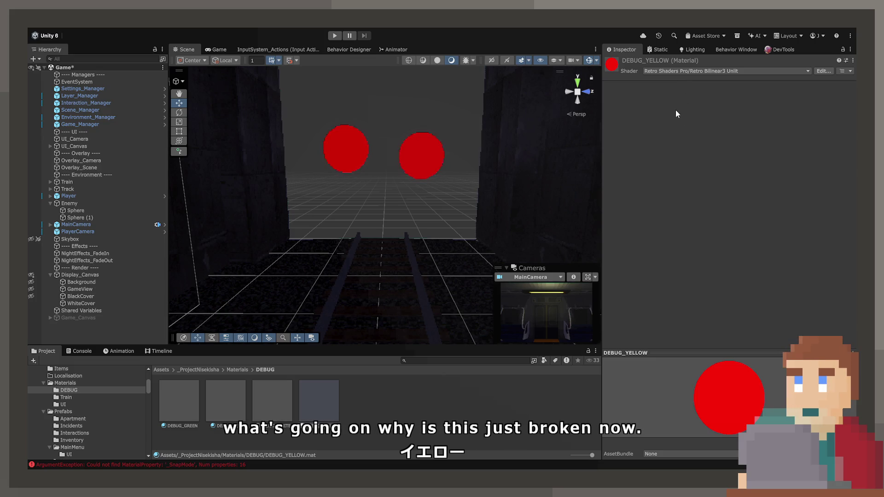
Switch DEBUG_RED's shader to Retro Shaders Pro/Retro Unlit
{"action": "left_click", "coordinate": [228, 399]}
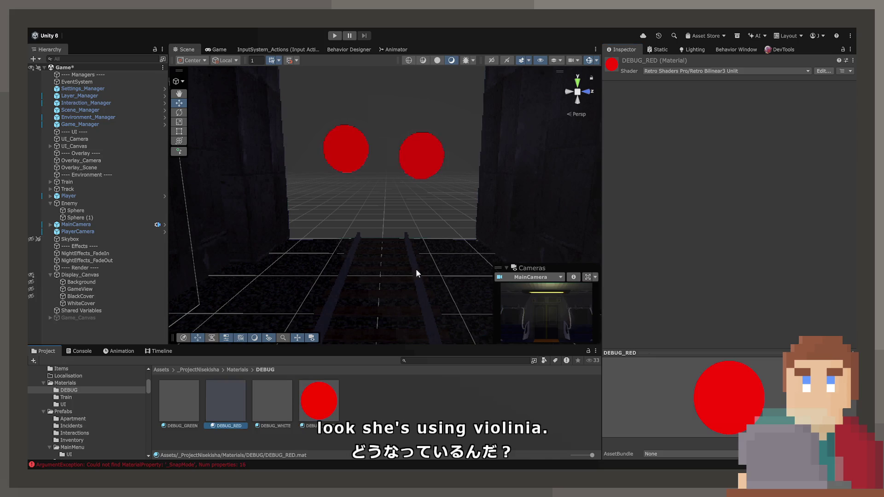
{"action": "left_click", "coordinate": [707, 70]}
{"action": "left_click", "coordinate": [672, 100]}
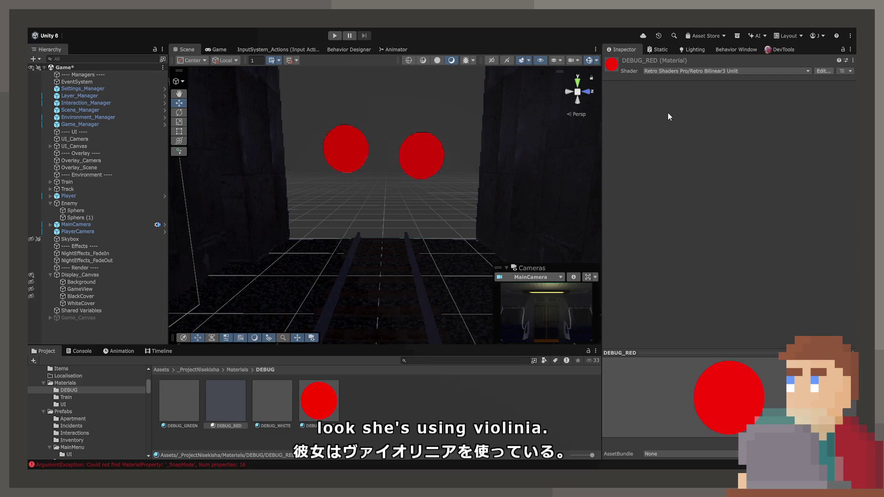
{"action": "left_click", "coordinate": [319, 399]}
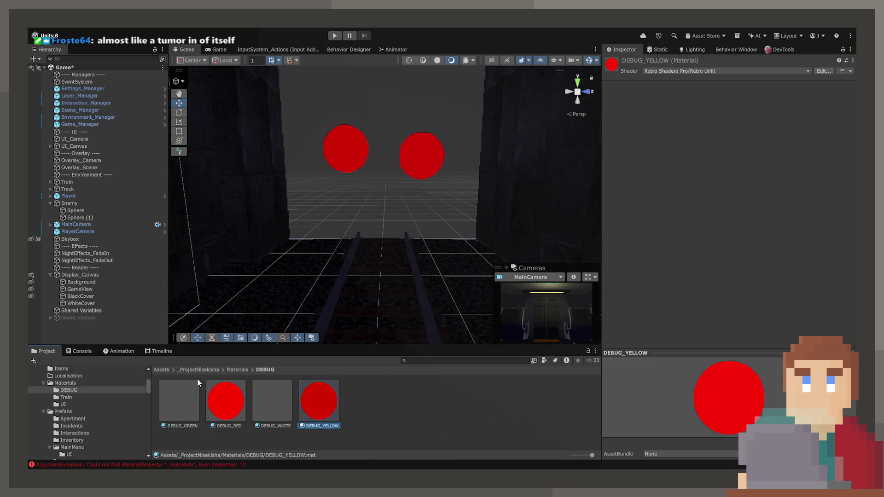
Review the logged errors in the Console and clear them all
{"action": "left_click", "coordinate": [73, 351]}
{"action": "left_click", "coordinate": [115, 392]}
{"action": "scroll", "coordinate": [139, 393], "scroll_direction": "up", "scroll_amount": 5}
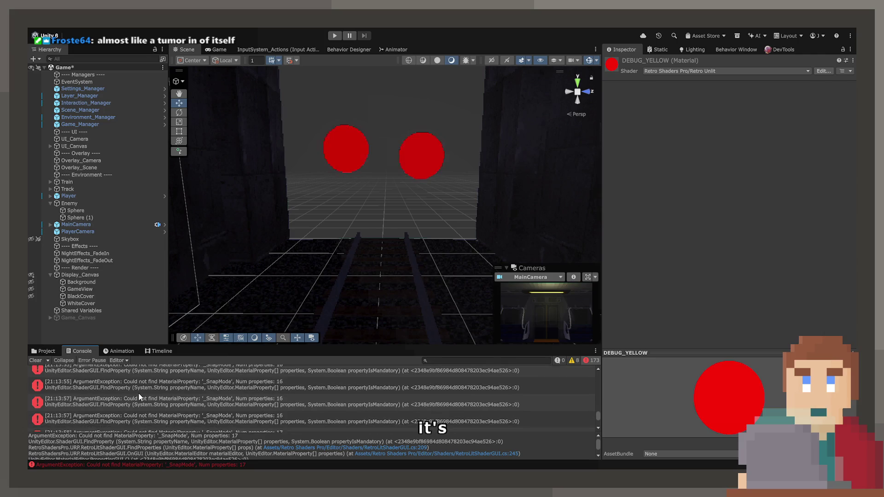
{"action": "scroll", "coordinate": [137, 391], "scroll_direction": "up", "scroll_amount": 5}
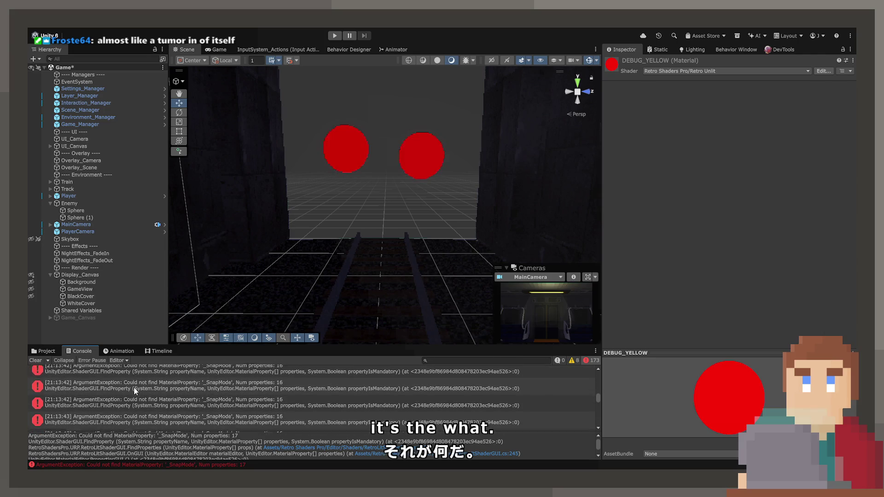
{"action": "scroll", "coordinate": [131, 384], "scroll_direction": "up", "scroll_amount": 5}
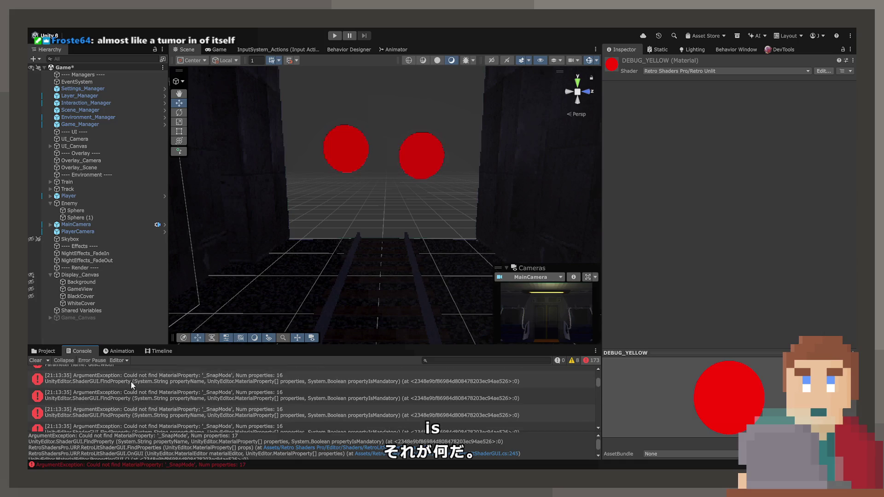
{"action": "left_click", "coordinate": [35, 360]}
{"action": "left_click", "coordinate": [44, 351]}
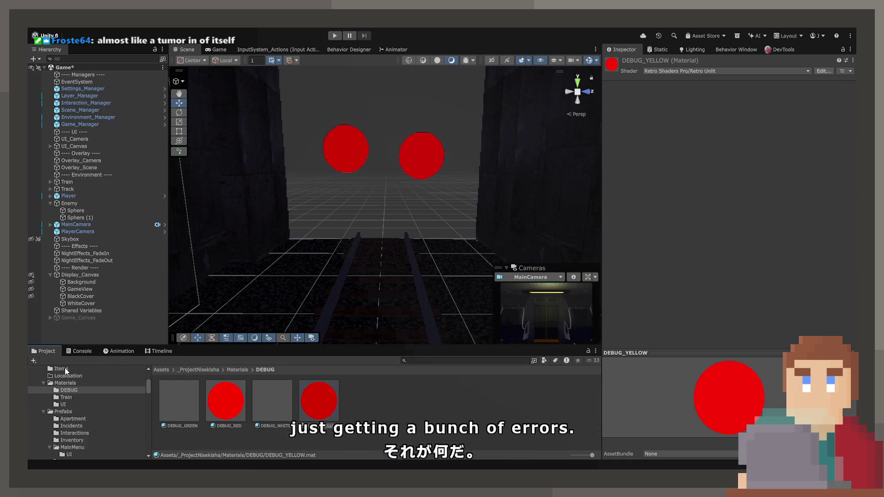
{"action": "left_click", "coordinate": [330, 415]}
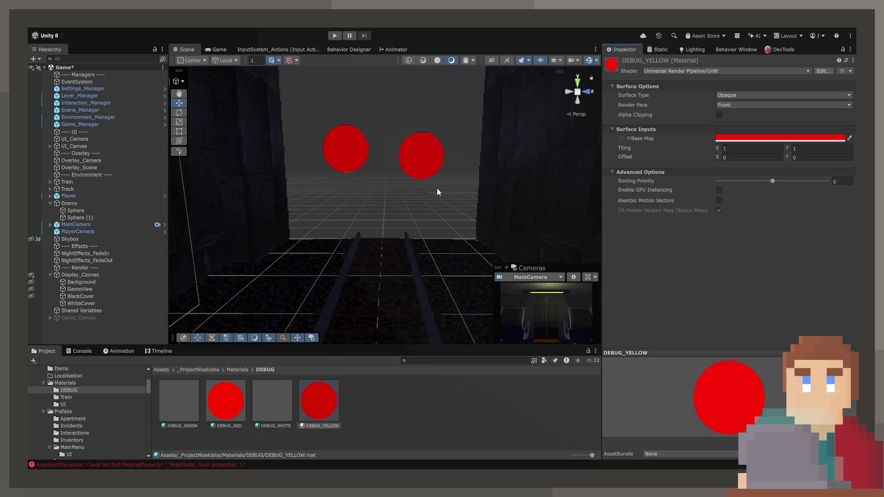
Give both eye spheres a bright yellow URP Unlit DEBUG_YELLOW material and enter Play mode
{"action": "left_click", "coordinate": [423, 158]}
{"action": "left_click", "coordinate": [341, 143]}
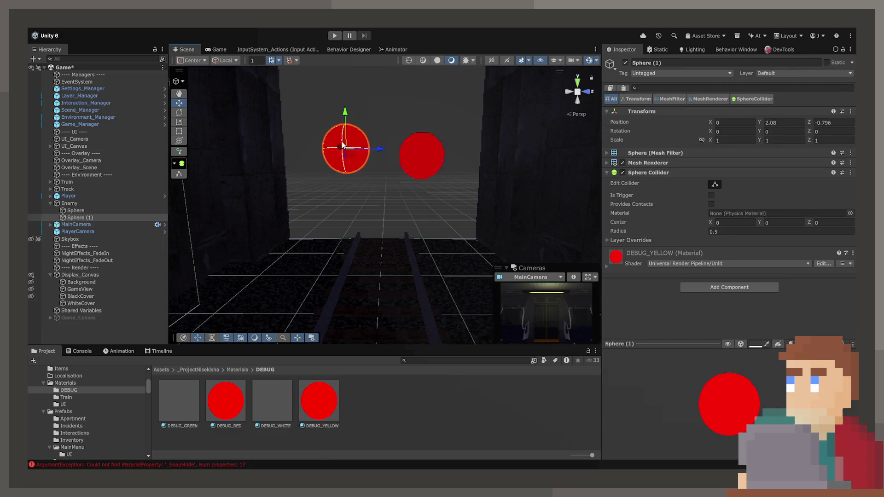
{"action": "left_click", "coordinate": [422, 156]}
{"action": "left_click", "coordinate": [322, 394]}
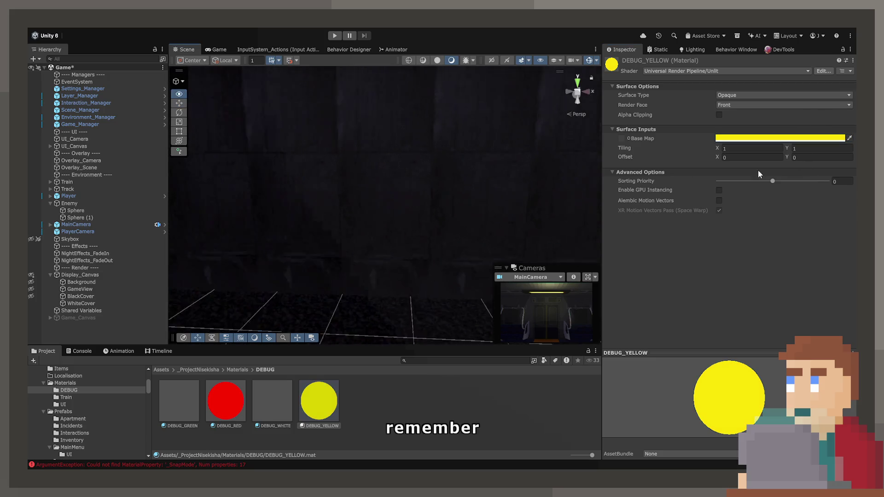
{"action": "left_click", "coordinate": [337, 37]}
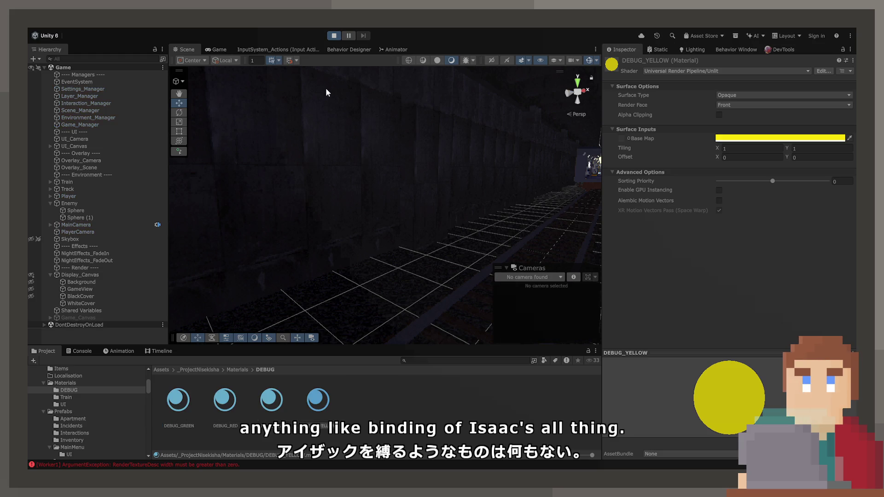
Scale both yellow eye spheres to 0.2 on all axes and check them in the Game view
{"action": "left_click", "coordinate": [218, 49]}
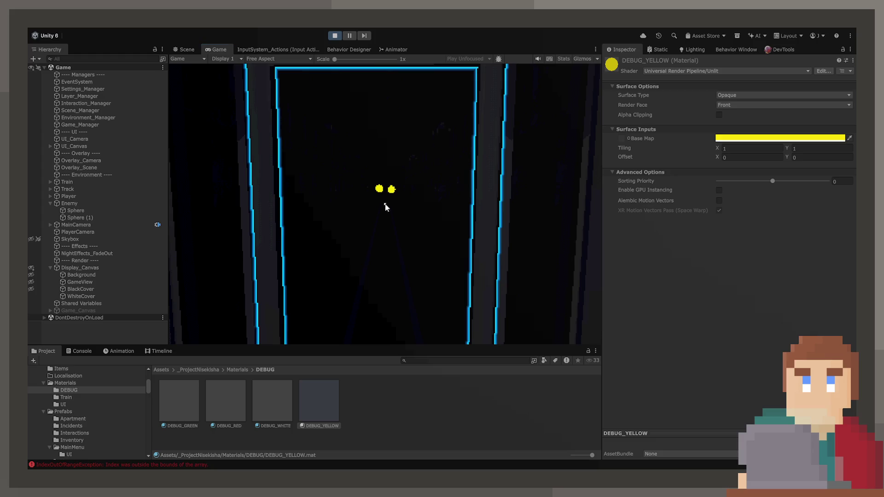
{"action": "left_click", "coordinate": [186, 49]}
{"action": "right_click_drag", "start_coordinate": [524, 197], "coordinate": [193, 188]}
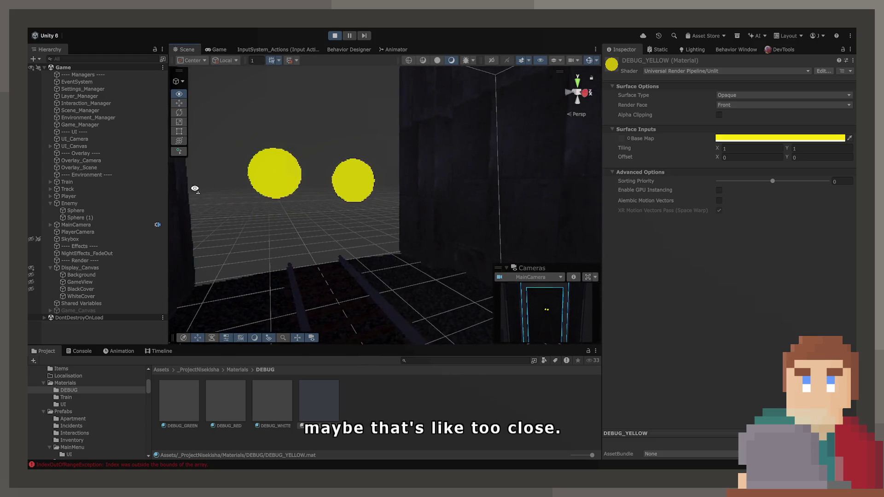
{"action": "left_click_drag", "start_coordinate": [305, 170], "coordinate": [347, 184]}
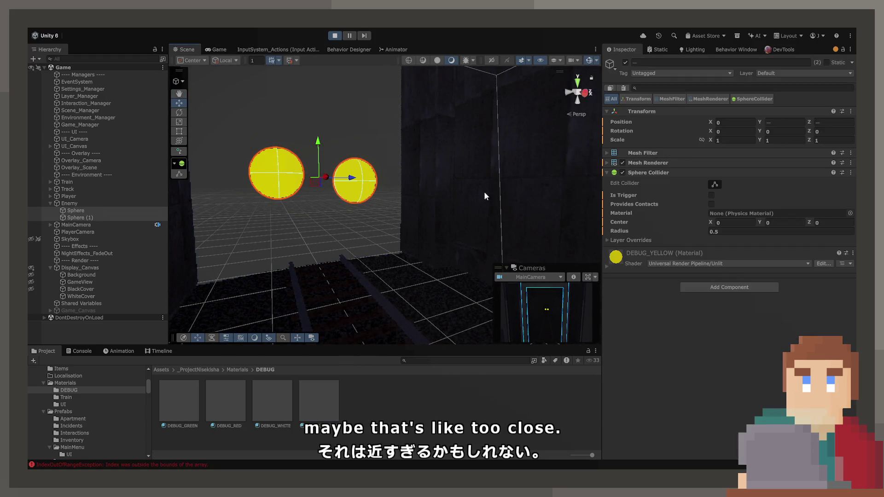
{"action": "left_click", "coordinate": [725, 140]}
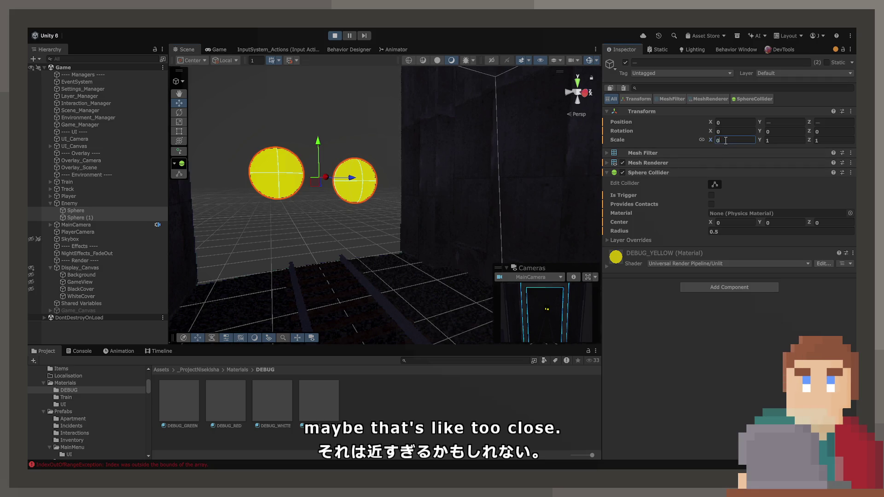
{"action": "type", "text": ".2"}
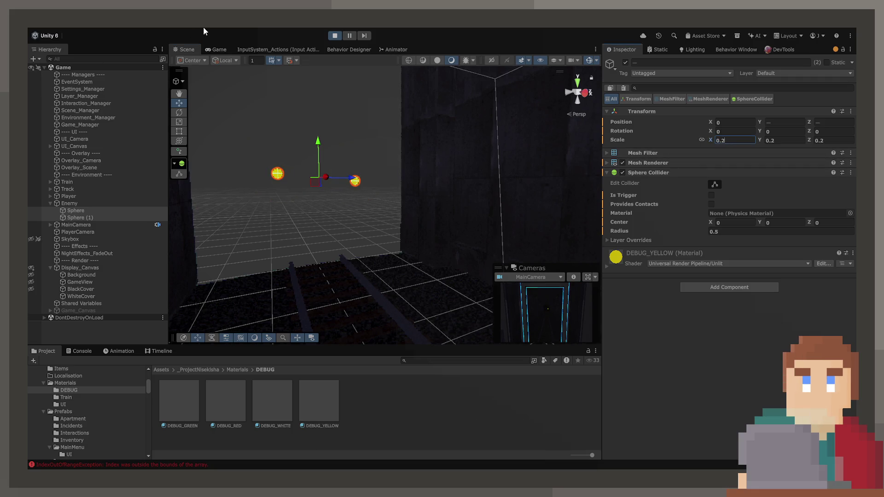
{"action": "left_click", "coordinate": [213, 49]}
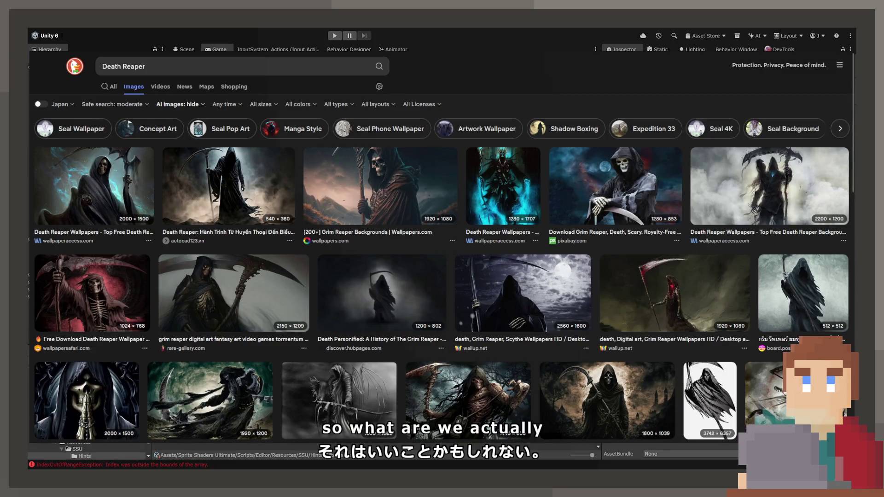
Scroll through the Zelda enemies article's ReDead, Lynel and Gomess sections
{"action": "scroll", "coordinate": [372, 277], "scroll_direction": "up", "scroll_amount": 1}
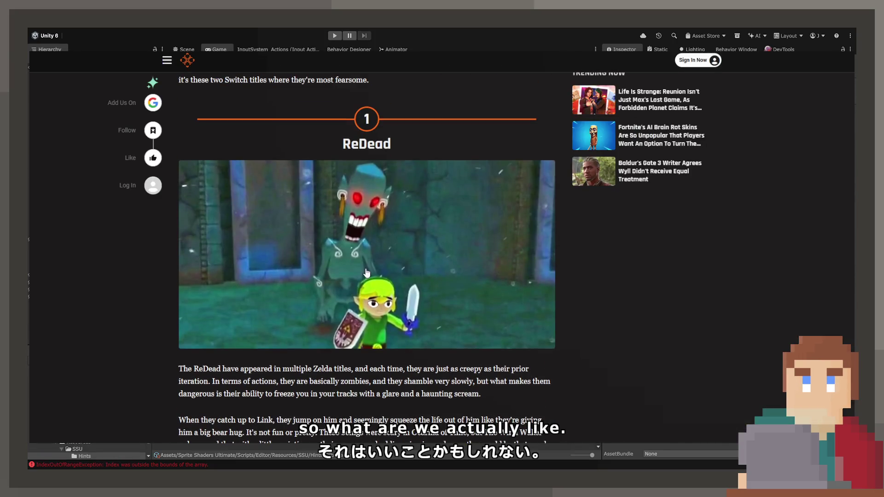
{"action": "scroll", "coordinate": [355, 268], "scroll_direction": "up", "scroll_amount": 3}
{"action": "scroll", "coordinate": [355, 269], "scroll_direction": "up", "scroll_amount": 5}
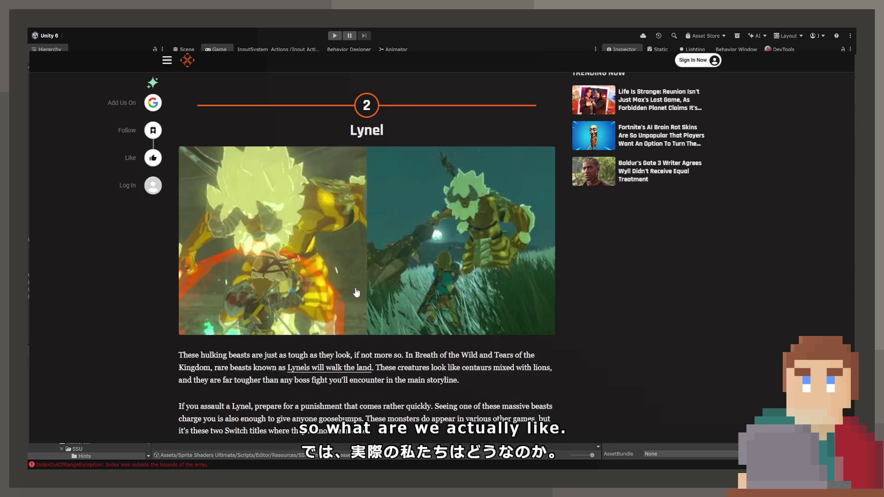
{"action": "scroll", "coordinate": [355, 290], "scroll_direction": "up", "scroll_amount": 9}
{"action": "scroll", "coordinate": [356, 294], "scroll_direction": "up", "scroll_amount": 9}
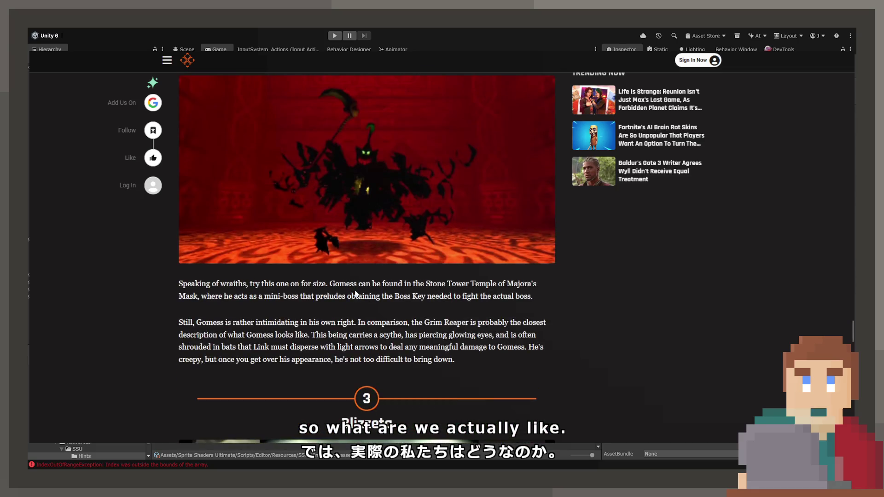
{"action": "scroll", "coordinate": [354, 297], "scroll_direction": "up", "scroll_amount": 4}
{"action": "scroll", "coordinate": [354, 298], "scroll_direction": "down", "scroll_amount": 7}
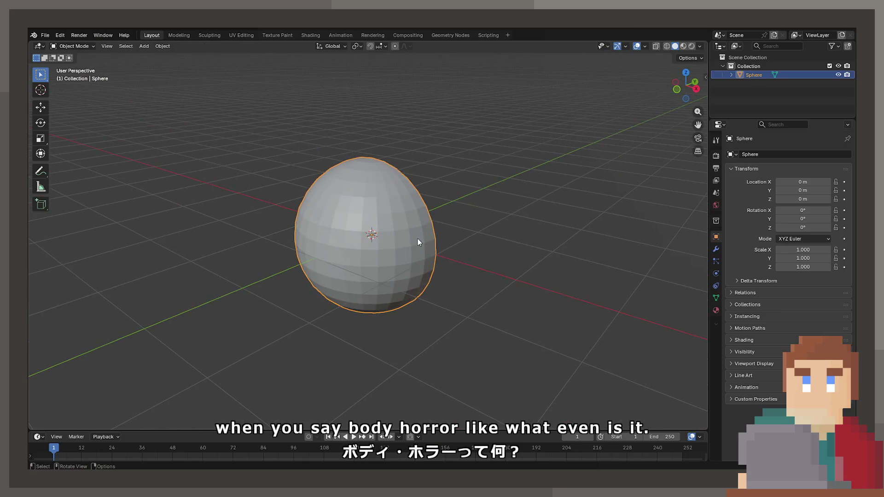
Delete the egg-shaped Sphere from the Blender scene
{"action": "key", "text": "Delete"}
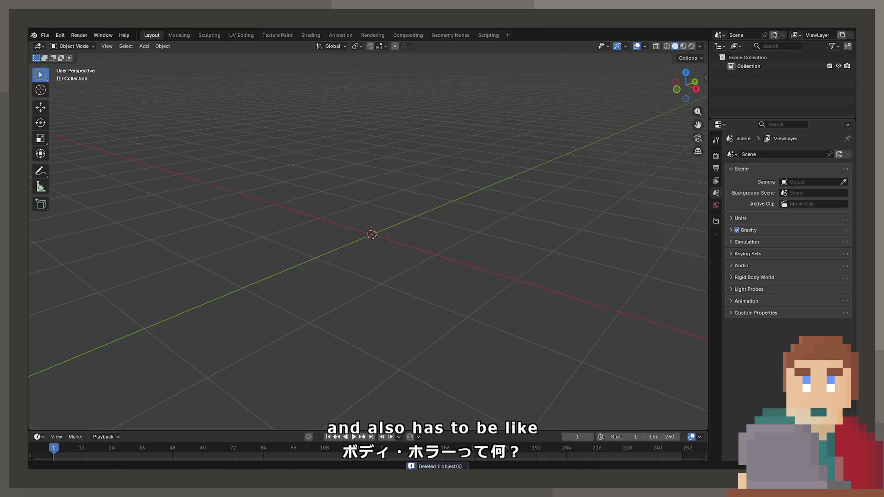
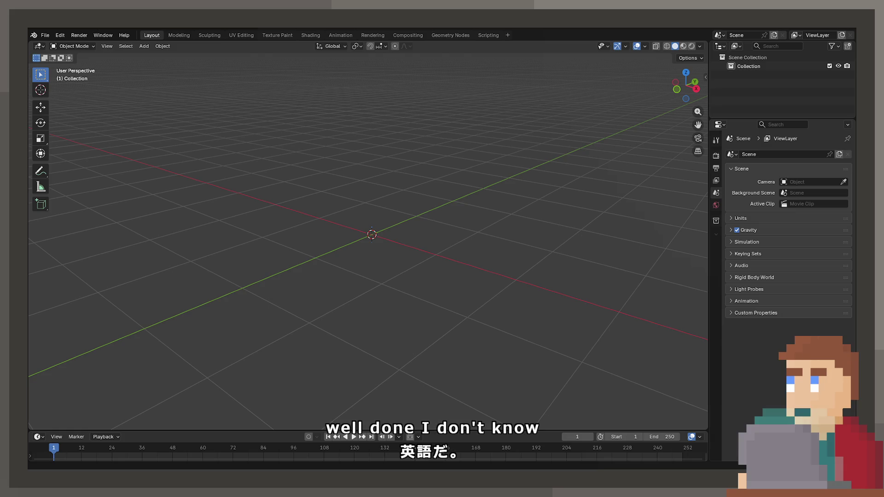
Add an icosphere, inspect its mesh in Edit Mode, then delete it
{"action": "mouse_move", "coordinate": [455, 349]}
{"action": "middle_mouse_down"}
{"action": "mouse_move", "coordinate": [400, 249]}
{"action": "mouse_move", "coordinate": [439, 263]}
{"action": "mouse_move", "coordinate": [420, 268]}
{"action": "mouse_move", "coordinate": [453, 252]}
{"action": "middle_mouse_up"}
{"action": "key", "text": "shift+a"}
{"action": "mouse_move", "coordinate": [400, 249]}
{"action": "left_click", "coordinate": [455, 284]}
{"action": "scroll", "coordinate": [423, 267], "scroll_direction": "down", "scroll_amount": 4}
{"action": "scroll", "coordinate": [437, 266], "scroll_direction": "down", "scroll_amount": 3}
{"action": "scroll", "coordinate": [438, 264], "scroll_direction": "up", "scroll_amount": 3}
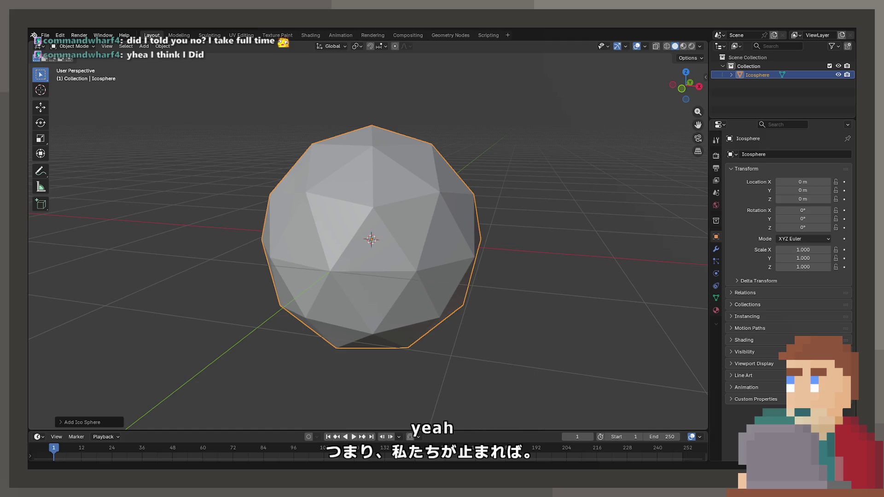
{"action": "key", "text": "Tab"}
{"action": "mouse_move", "coordinate": [436, 181]}
{"action": "middle_mouse_down"}
{"action": "mouse_move", "coordinate": [522, 203]}
{"action": "mouse_move", "coordinate": [474, 208]}
{"action": "mouse_move", "coordinate": [489, 154]}
{"action": "mouse_move", "coordinate": [480, 198]}
{"action": "mouse_move", "coordinate": [445, 227]}
{"action": "mouse_move", "coordinate": [469, 171]}
{"action": "middle_mouse_up"}
{"action": "key", "text": "Tab"}
{"action": "key", "text": "Delete"}
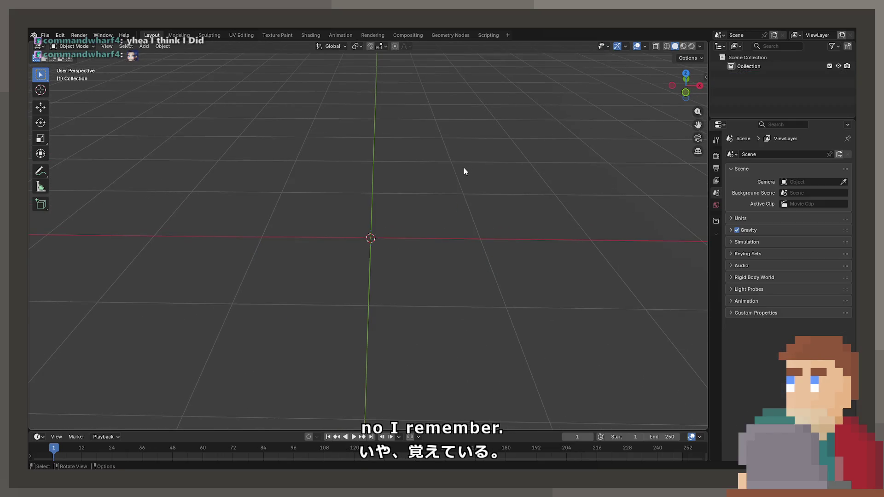
Add a second icosphere, check its creation settings and mesh, then delete it
{"action": "key", "text": "ctrl+a"}
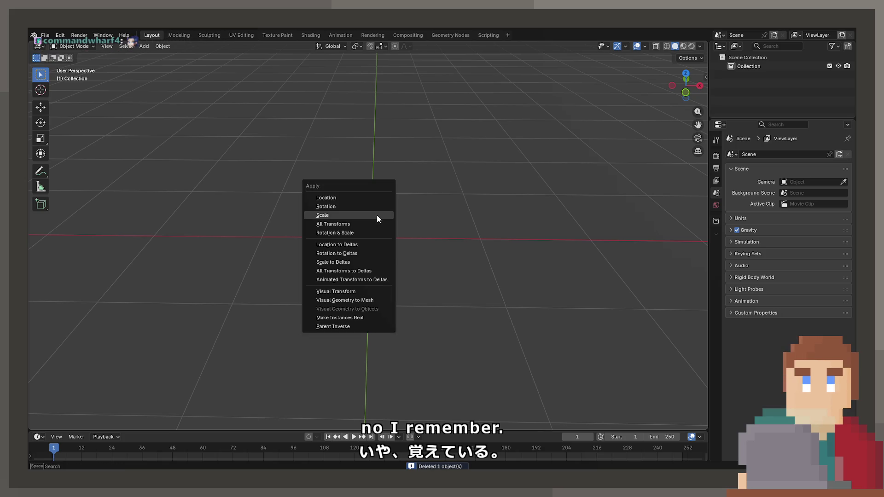
{"action": "key", "text": "Escape"}
{"action": "key", "text": "shift+a"}
{"action": "mouse_move", "coordinate": [380, 196]}
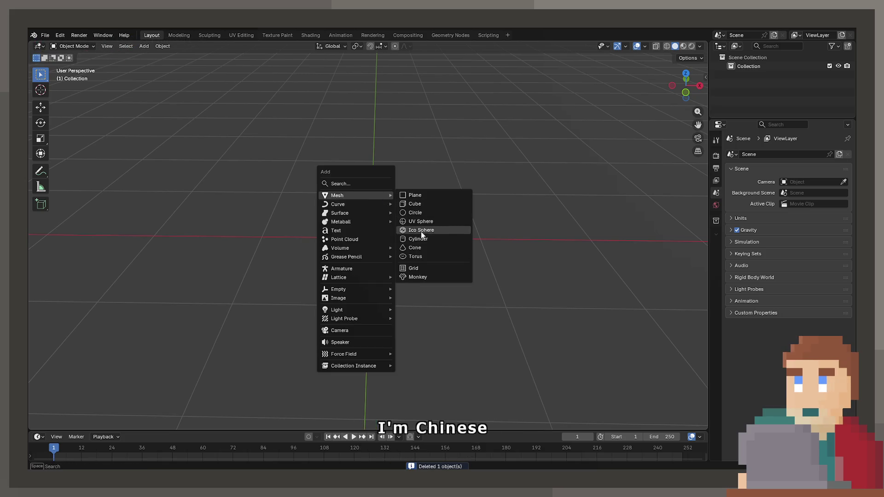
{"action": "left_click", "coordinate": [421, 230]}
{"action": "left_click", "coordinate": [94, 421]}
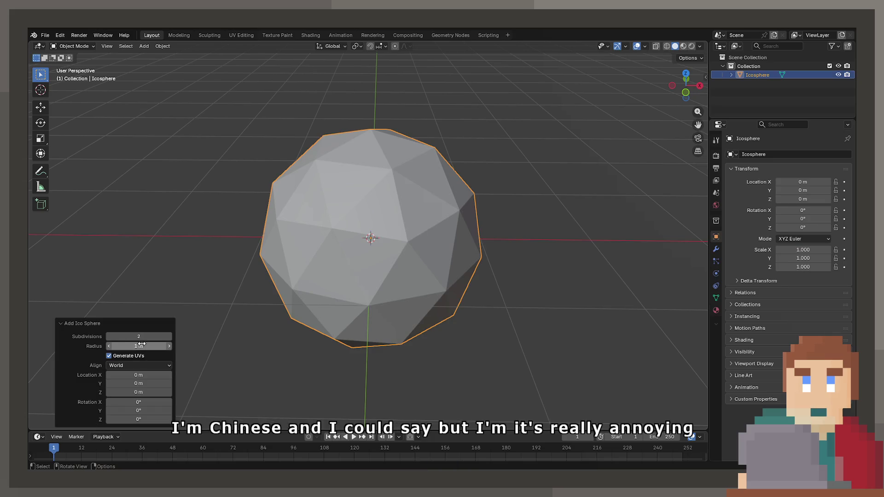
{"action": "middle_click_drag", "start_coordinate": [405, 246], "coordinate": [418, 227]}
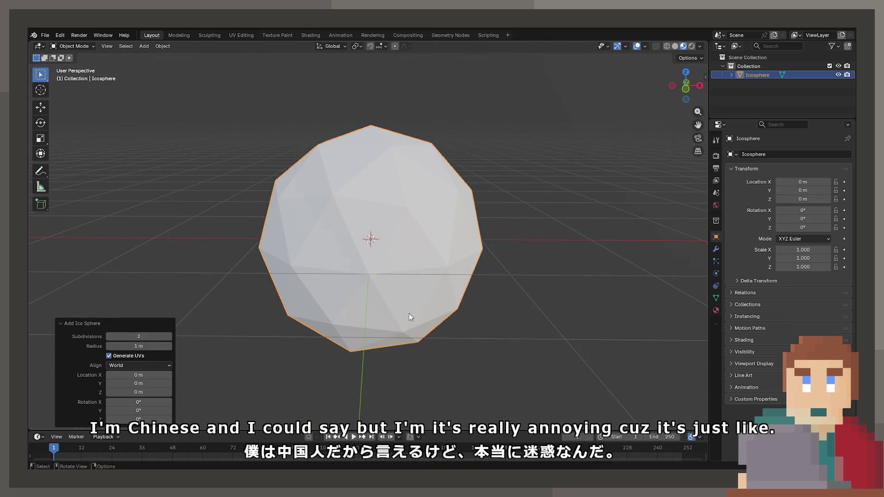
{"action": "middle_click_drag", "start_coordinate": [413, 302], "coordinate": [463, 296]}
{"action": "key", "text": "Tab"}
{"action": "mouse_move", "coordinate": [419, 234]}
{"action": "middle_mouse_down"}
{"action": "mouse_move", "coordinate": [404, 79]}
{"action": "mouse_move", "coordinate": [392, 256]}
{"action": "mouse_move", "coordinate": [417, 203]}
{"action": "middle_mouse_up"}
{"action": "key", "text": "Tab"}
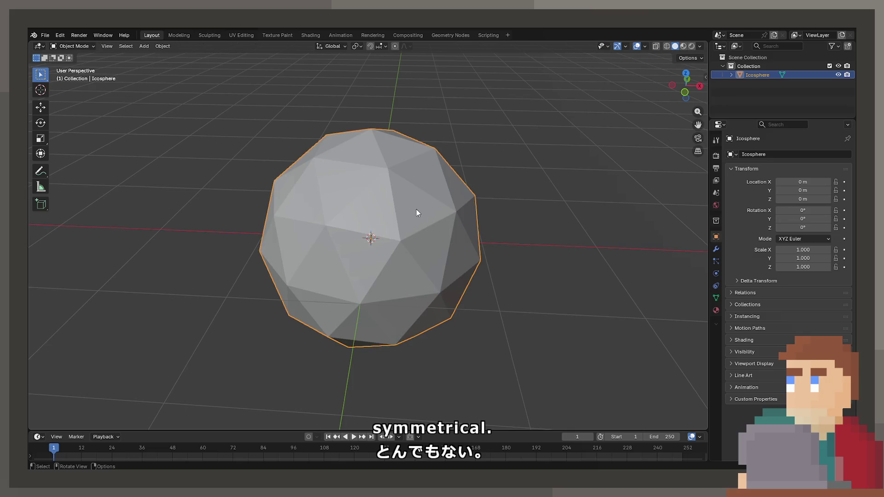
{"action": "key", "text": "Delete"}
Add a cube, then create and remove a material on it
{"action": "key", "text": "shift+a"}
{"action": "mouse_move", "coordinate": [416, 211]}
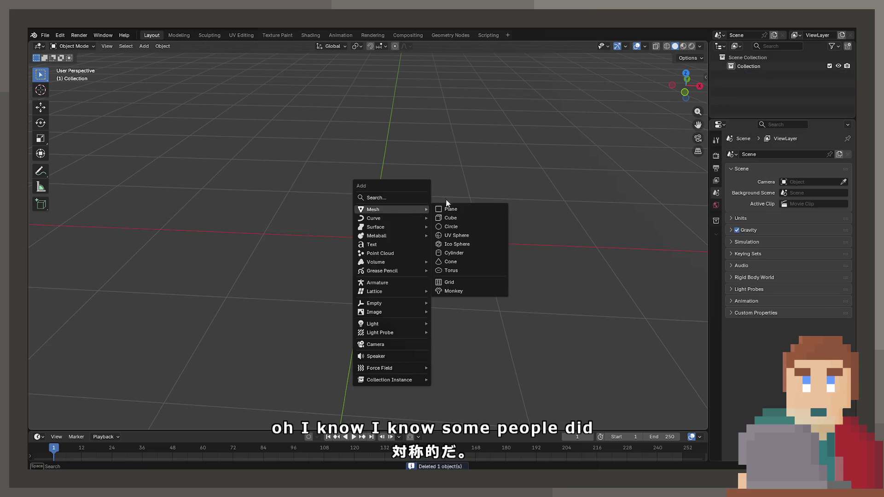
{"action": "left_click", "coordinate": [450, 217]}
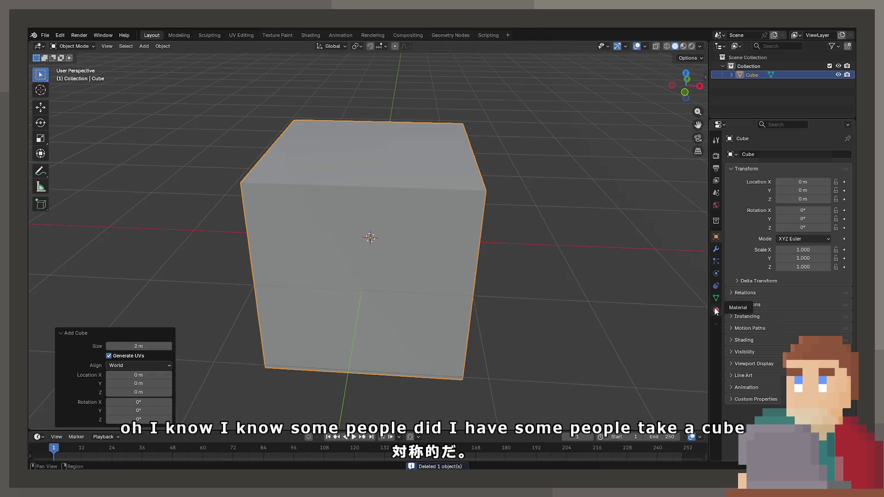
{"action": "left_click", "coordinate": [715, 310]}
{"action": "left_click", "coordinate": [773, 190]}
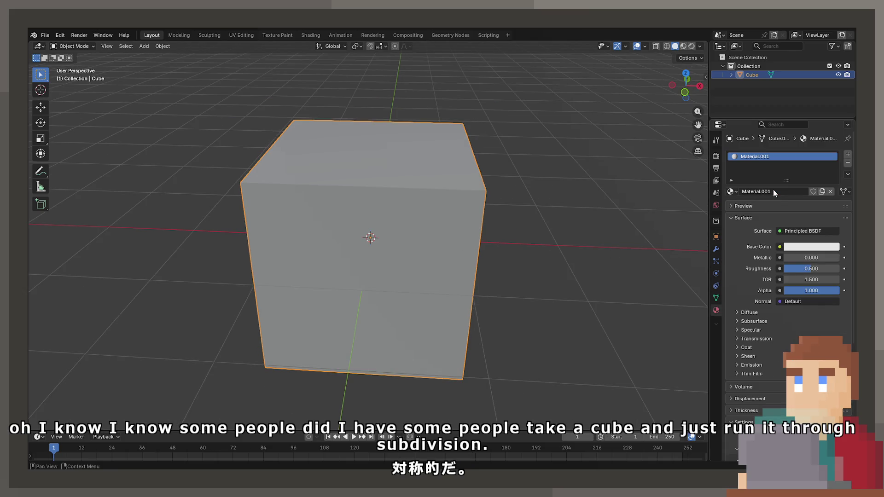
{"action": "left_click", "coordinate": [847, 163]}
Give the cube a Subdivision Surface modifier with viewport level 1
{"action": "left_click", "coordinate": [715, 249]}
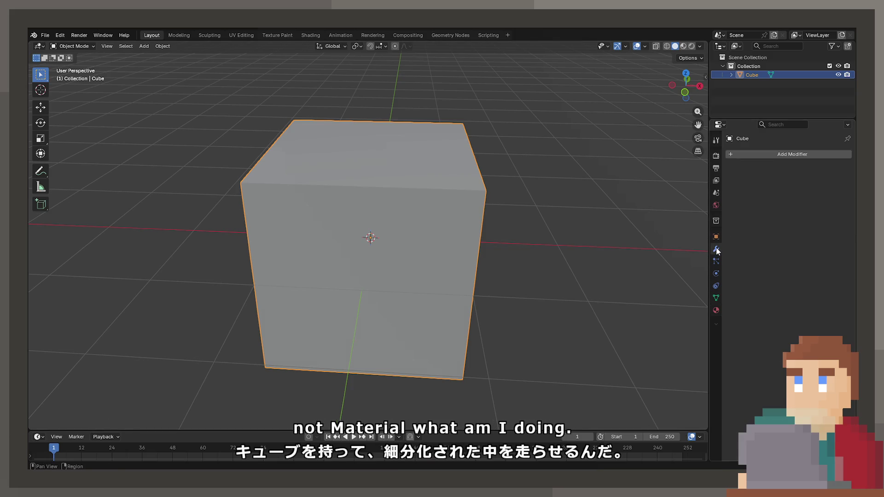
{"action": "left_click", "coordinate": [777, 155]}
{"action": "left_click", "coordinate": [777, 151]}
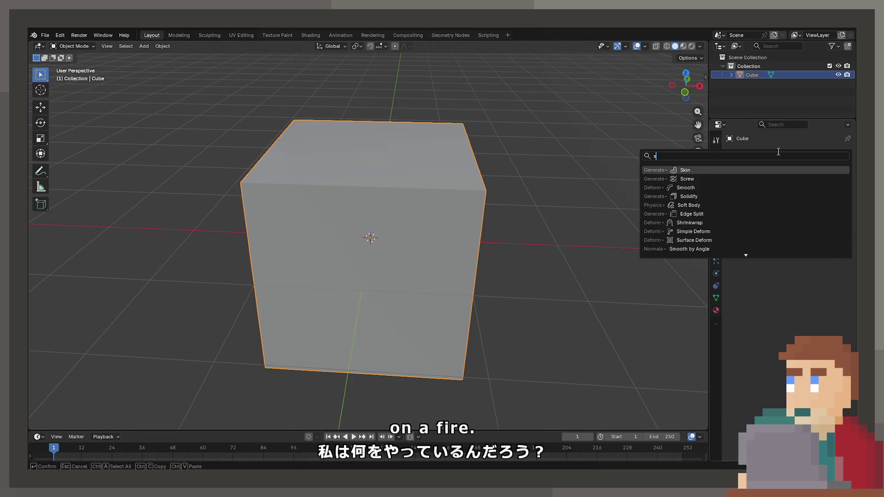
{"action": "type", "text": "sub"}
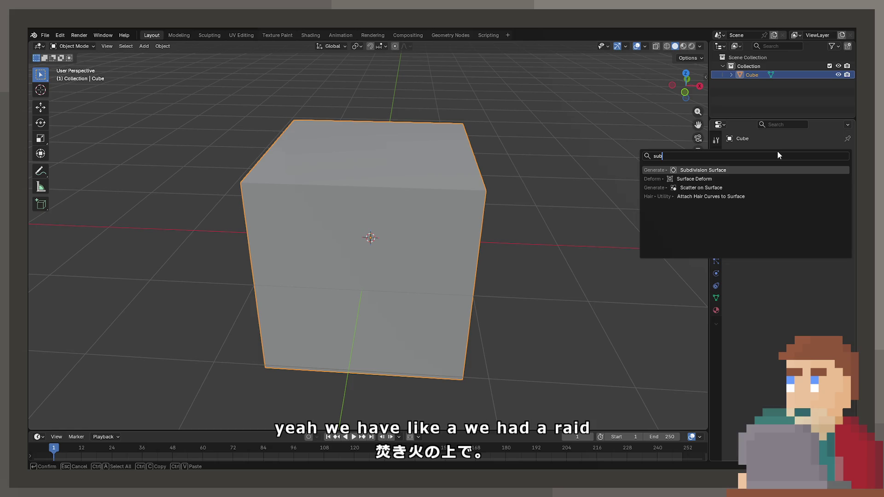
{"action": "key", "text": "Return"}
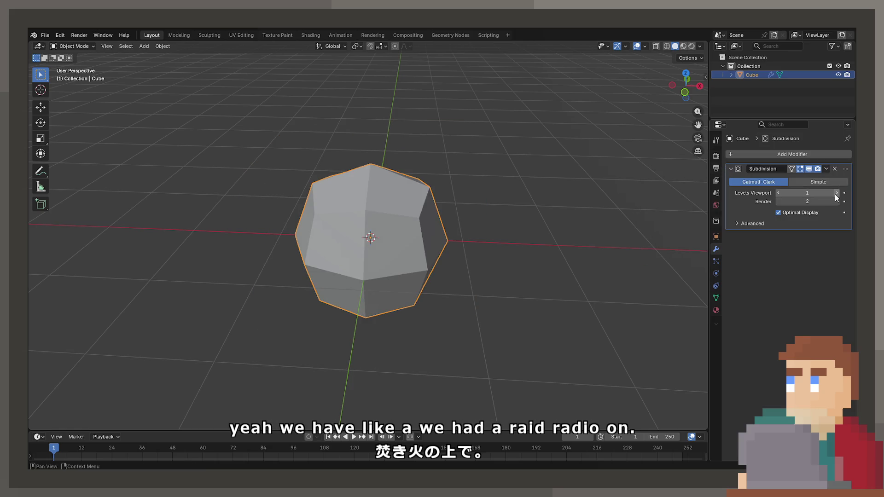
{"action": "left_click", "coordinate": [836, 193]}
{"action": "mouse_move", "coordinate": [395, 199]}
{"action": "middle_mouse_down"}
{"action": "mouse_move", "coordinate": [480, 202]}
{"action": "mouse_move", "coordinate": [451, 210]}
{"action": "mouse_move", "coordinate": [473, 218]}
{"action": "middle_mouse_up"}
{"action": "left_click", "coordinate": [779, 194]}
{"action": "scroll", "coordinate": [496, 217], "scroll_direction": "up", "scroll_amount": 2}
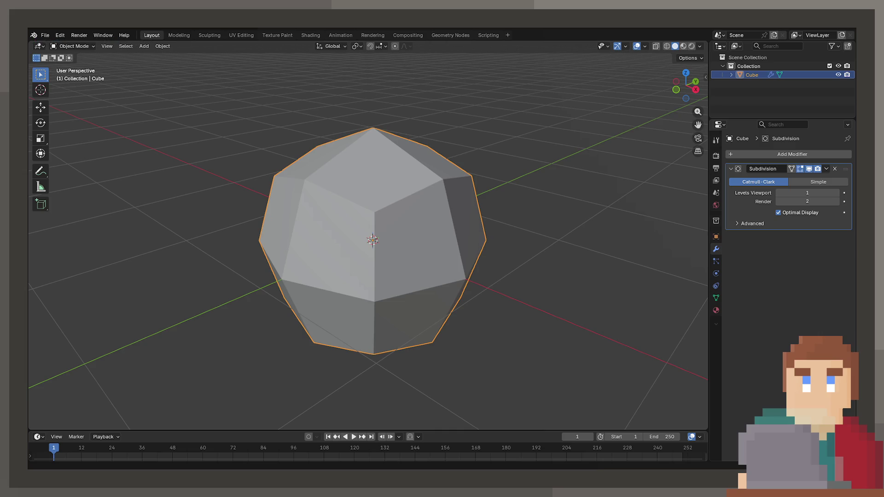
{"action": "mouse_move", "coordinate": [504, 191]}
{"action": "middle_mouse_down"}
{"action": "mouse_move", "coordinate": [260, 290]}
{"action": "mouse_move", "coordinate": [372, 257]}
{"action": "mouse_move", "coordinate": [369, 247]}
{"action": "middle_mouse_up"}
Try applying the subdivision modifier, then revert to the unapplied modifier
{"action": "key", "text": "Tab"}
{"action": "key", "text": "Tab"}
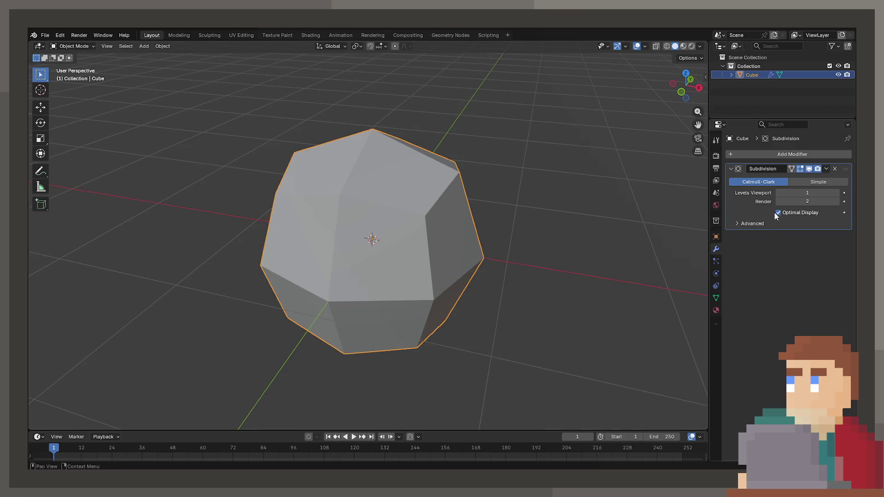
{"action": "left_click", "coordinate": [826, 168]}
{"action": "left_click", "coordinate": [822, 176]}
{"action": "key", "text": "Tab"}
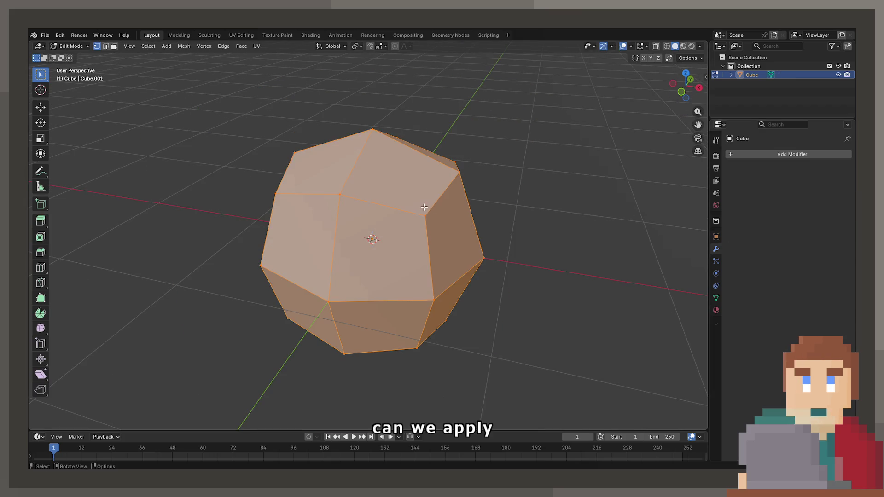
{"action": "left_click", "coordinate": [700, 46]}
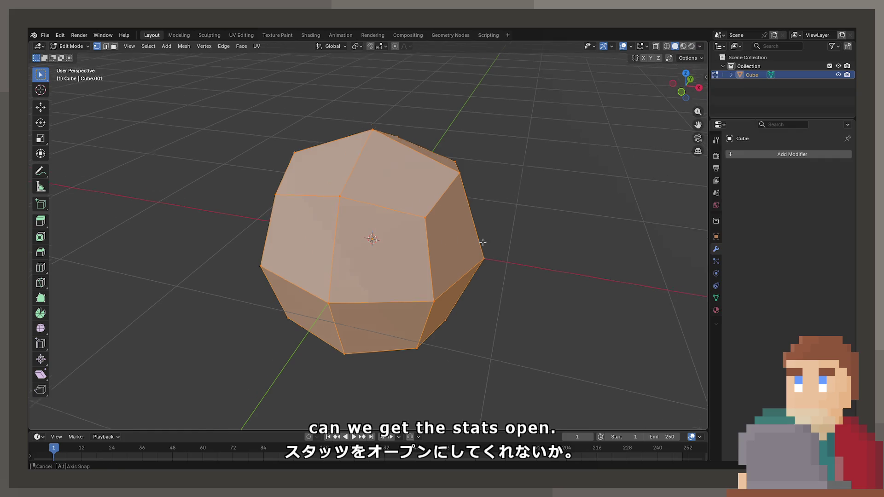
{"action": "middle_click_drag", "start_coordinate": [481, 244], "coordinate": [437, 239]}
{"action": "key", "text": "Tab"}
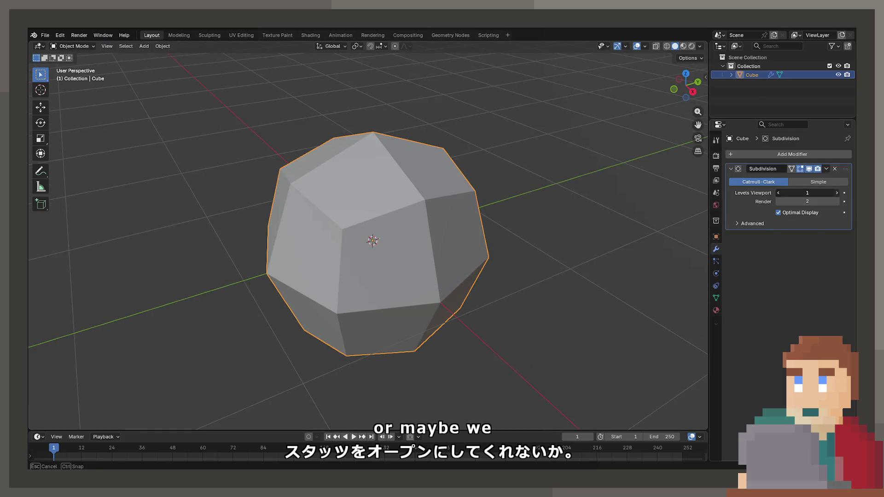
Raise the viewport level to 2 and apply the modifier, baking a 96-face sphere
{"action": "left_click", "coordinate": [835, 193]}
{"action": "left_click", "coordinate": [827, 168]}
{"action": "left_click", "coordinate": [811, 179]}
{"action": "key", "text": "Tab"}
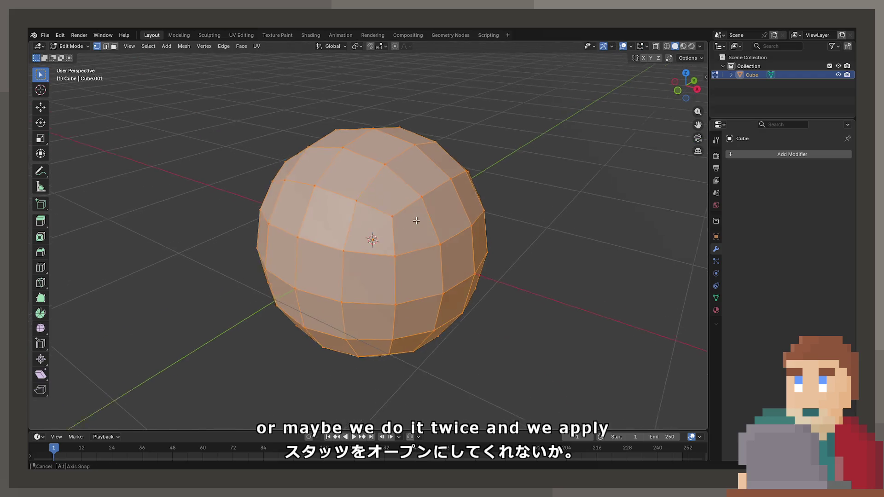
{"action": "middle_click_drag", "start_coordinate": [394, 225], "coordinate": [529, 221]}
Turn on the Statistics overlay to show vertex, edge and face counts
{"action": "left_click", "coordinate": [699, 46]}
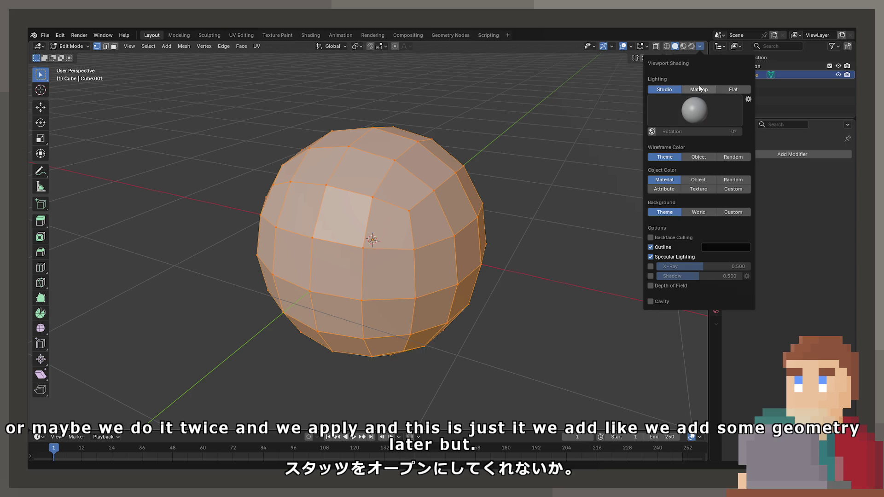
{"action": "left_click", "coordinate": [648, 47]}
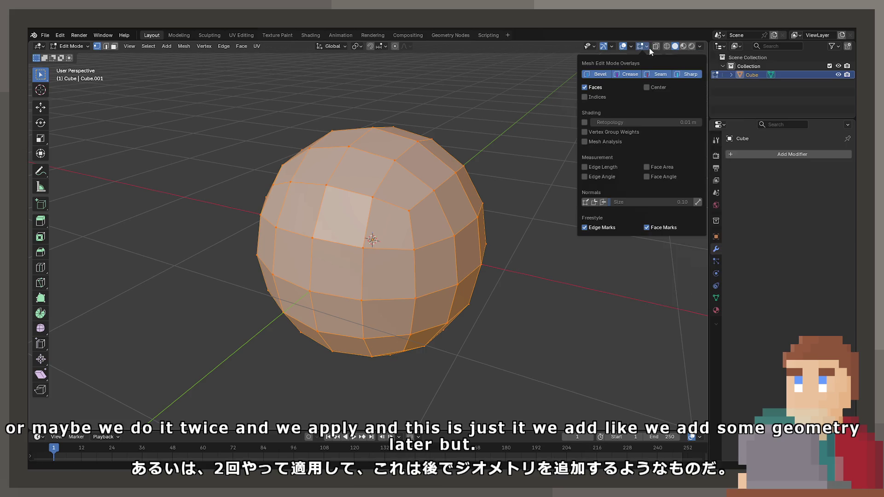
{"action": "left_click", "coordinate": [612, 47]}
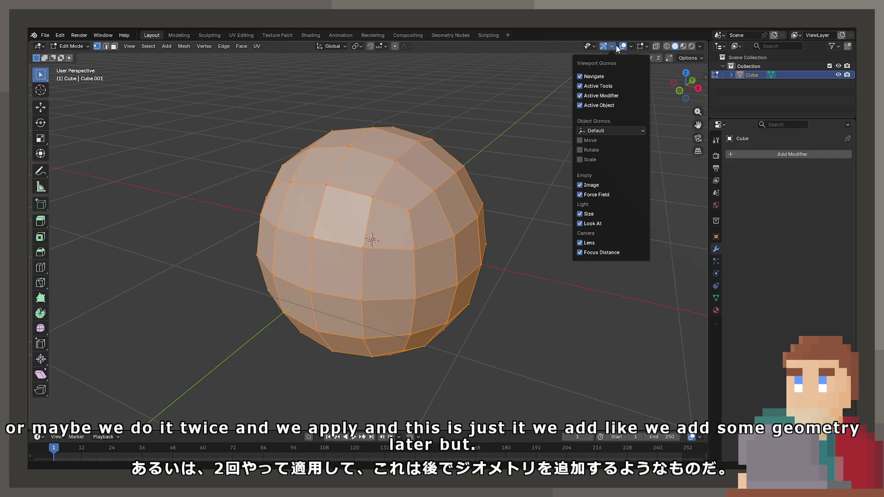
{"action": "mouse_move", "coordinate": [637, 48]}
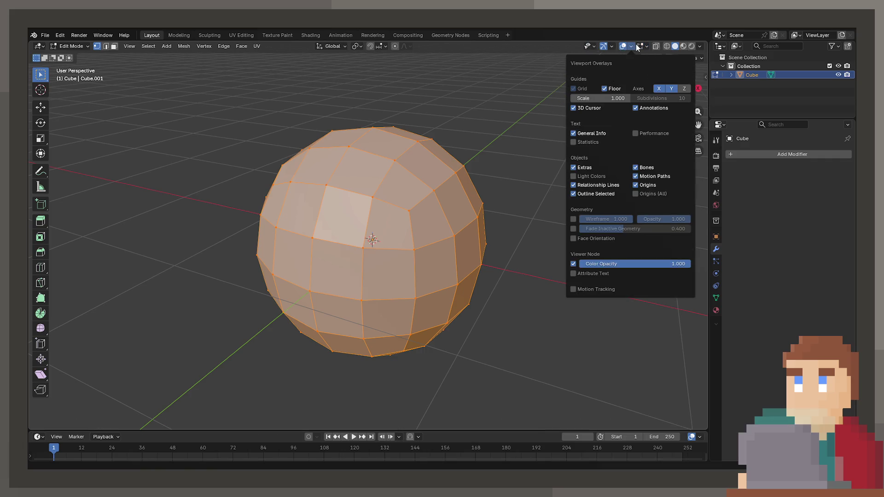
{"action": "left_click", "coordinate": [591, 142]}
{"action": "middle_click_drag", "start_coordinate": [147, 138], "coordinate": [93, 132]}
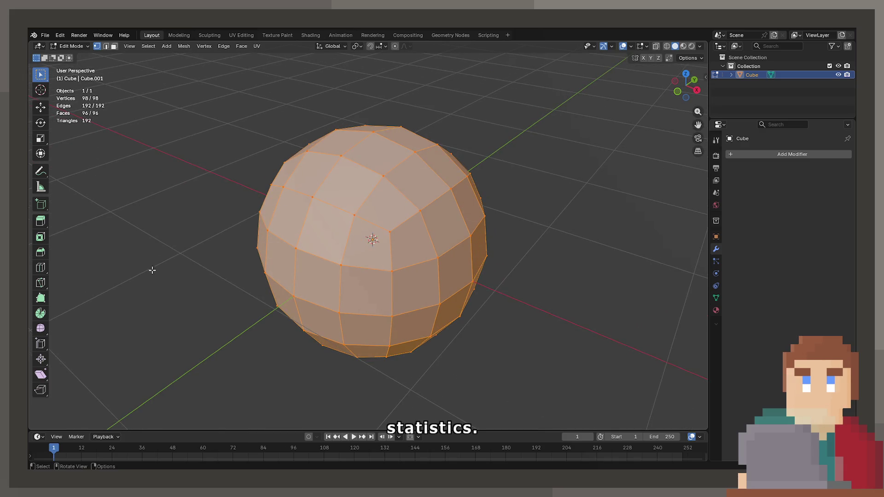
{"action": "left_click", "coordinate": [438, 153]}
Delete the left half of the sphere's vertices from top view in X-ray
{"action": "middle_click_drag", "start_coordinate": [438, 153], "coordinate": [369, 241]}
{"action": "key", "text": "KP_7"}
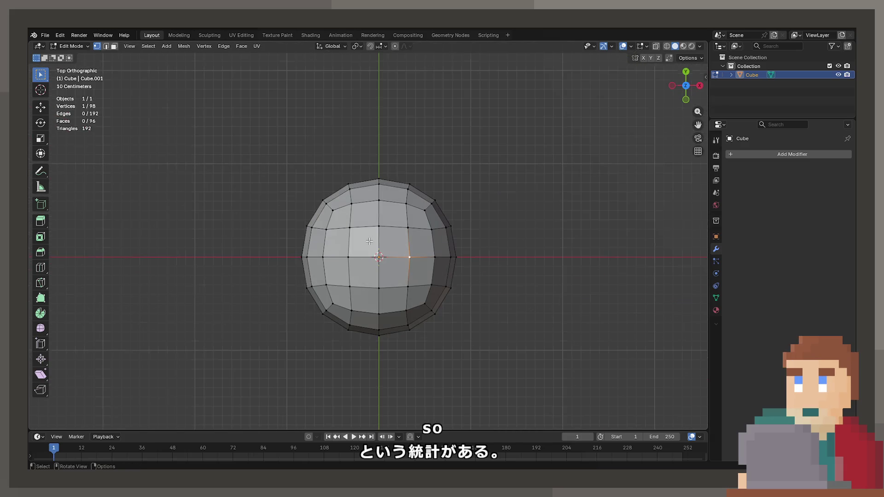
{"action": "key", "text": "shift+z"}
{"action": "mouse_move", "coordinate": [237, 110]}
{"action": "left_mouse_down"}
{"action": "mouse_move", "coordinate": [401, 401]}
{"action": "mouse_move", "coordinate": [376, 397]}
{"action": "left_mouse_up"}
{"action": "key", "text": "x"}
{"action": "left_click", "coordinate": [347, 279]}
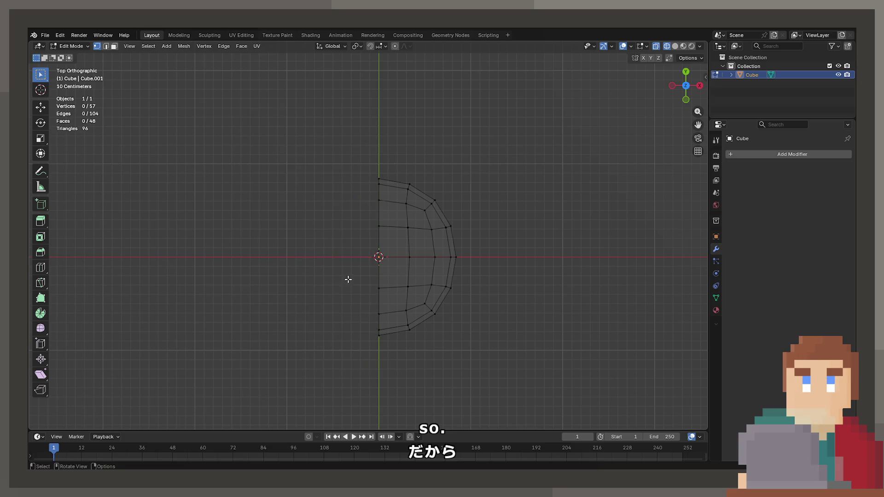
Add a Mirror modifier on X with Clipping enabled
{"action": "left_click", "coordinate": [783, 157]}
{"action": "key", "text": "space"}
{"action": "type", "text": "mirror"}
{"action": "key", "text": "Return"}
{"action": "left_click", "coordinate": [777, 223]}
Switch to solid shading and view the mirrored sphere from the front
{"action": "middle_click_drag", "start_coordinate": [483, 240], "coordinate": [422, 233]}
{"action": "key", "text": "z"}
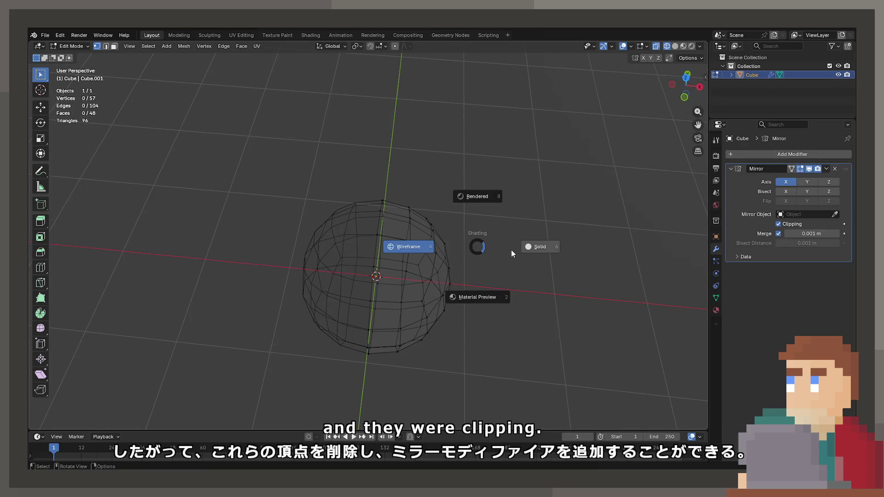
{"action": "left_click", "coordinate": [511, 249]}
{"action": "key", "text": "KP_1"}
{"action": "scroll", "coordinate": [428, 181], "scroll_direction": "up", "scroll_amount": 4}
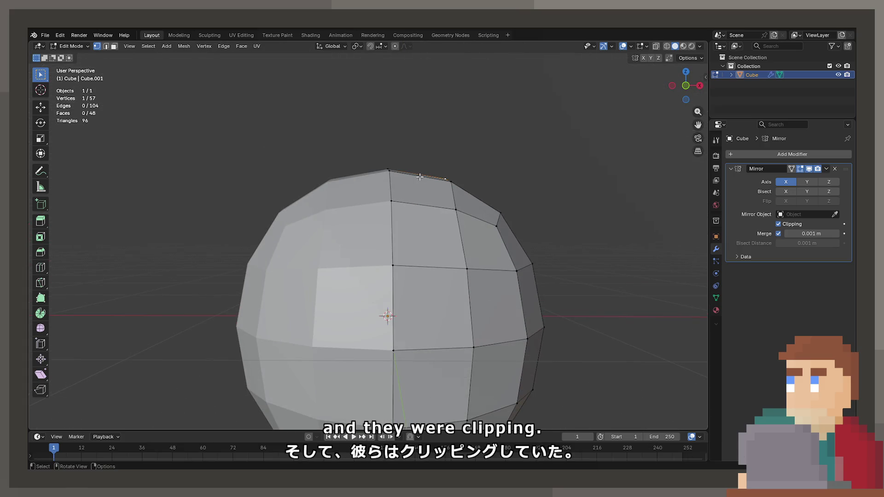
Raise top-edge vertices of the sphere into mirrored pointed ear tips in front view
{"action": "key", "text": "g"}
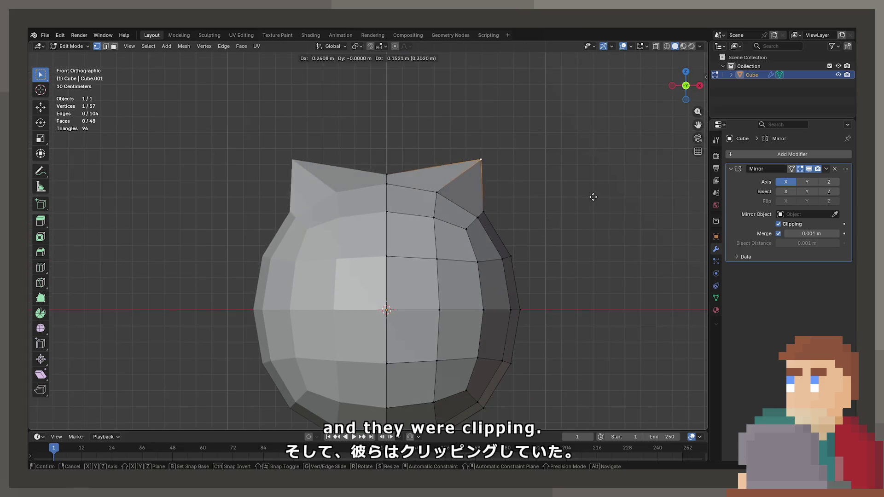
{"action": "right_click", "coordinate": [578, 206]}
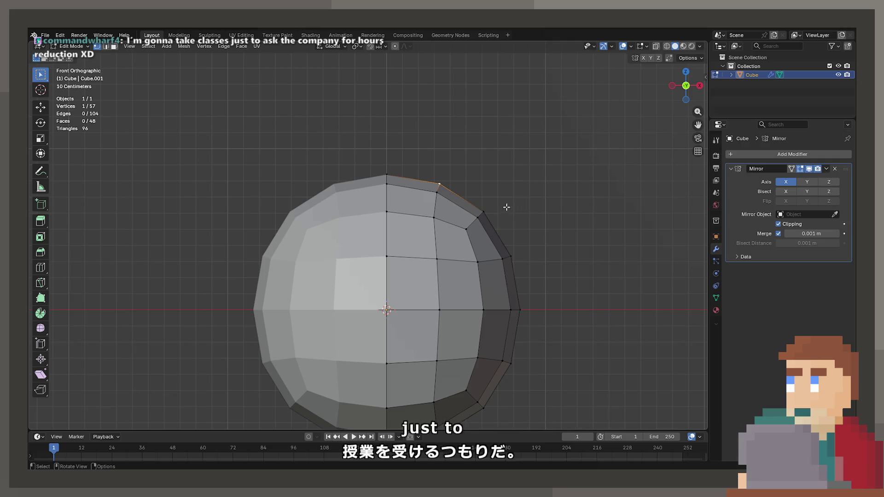
{"action": "left_click", "coordinate": [484, 211]}
{"action": "key", "text": "g"}
{"action": "left_click", "coordinate": [498, 151]}
{"action": "left_click", "coordinate": [439, 182]}
{"action": "key", "text": "g"}
{"action": "left_click", "coordinate": [451, 177]}
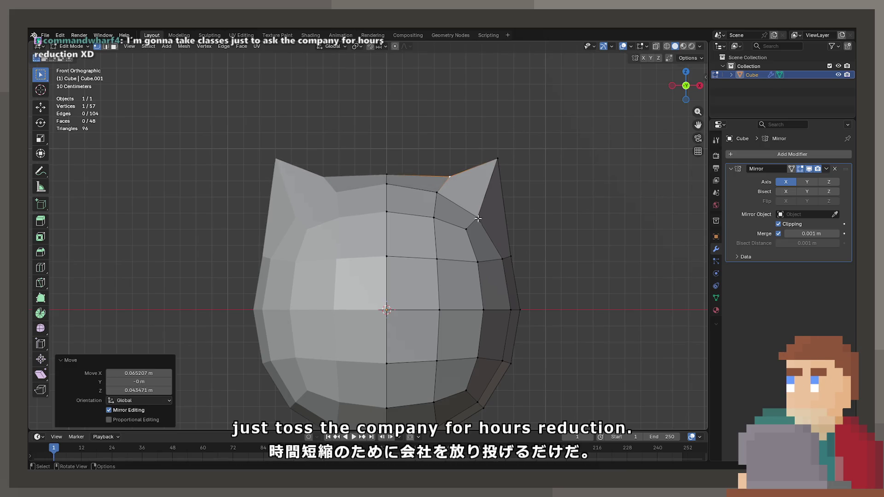
{"action": "key", "text": "g"}
{"action": "left_click", "coordinate": [519, 239]}
{"action": "mouse_move", "coordinate": [518, 240]}
{"action": "middle_mouse_down"}
{"action": "mouse_move", "coordinate": [468, 252]}
{"action": "mouse_move", "coordinate": [561, 253]}
{"action": "mouse_move", "coordinate": [502, 249]}
{"action": "mouse_move", "coordinate": [512, 222]}
{"action": "mouse_move", "coordinate": [483, 229]}
{"action": "middle_mouse_up"}
Check the whole head outside Edit Mode, then reposition the ear vertex from the front view
{"action": "key", "text": "Tab"}
{"action": "scroll", "coordinate": [509, 257], "scroll_direction": "down", "scroll_amount": 2}
{"action": "scroll", "coordinate": [531, 255], "scroll_direction": "up", "scroll_amount": 4}
{"action": "scroll", "coordinate": [503, 251], "scroll_direction": "down", "scroll_amount": 2}
{"action": "key", "text": "Tab"}
{"action": "key", "text": "KP_1"}
{"action": "scroll", "coordinate": [483, 228], "scroll_direction": "up", "scroll_amount": 5}
{"action": "key", "text": "g"}
{"action": "left_click", "coordinate": [573, 228]}
Lift the vertex below the ear, switch to wireframe, and shift the ear's side vertices
{"action": "left_click", "coordinate": [599, 276]}
{"action": "key", "text": "g"}
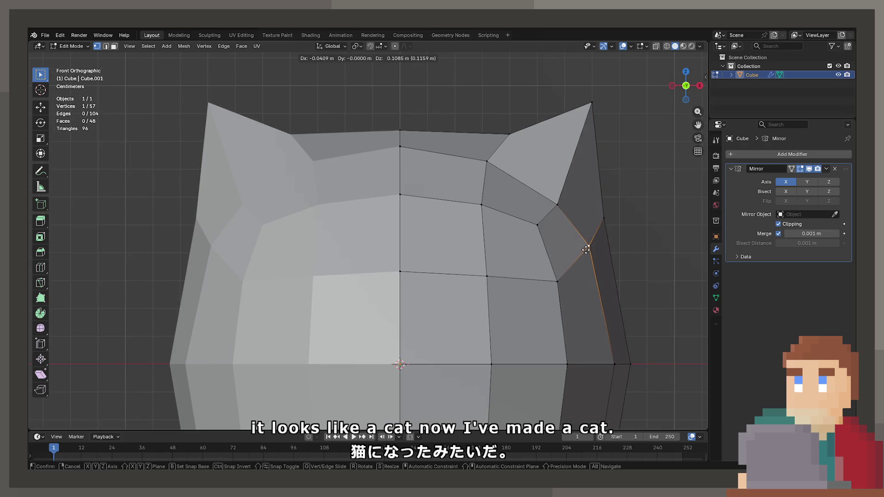
{"action": "left_click", "coordinate": [597, 260]}
{"action": "key", "text": "z"}
{"action": "left_click", "coordinate": [523, 272]}
{"action": "left_click_drag", "start_coordinate": [578, 234], "coordinate": [608, 300]}
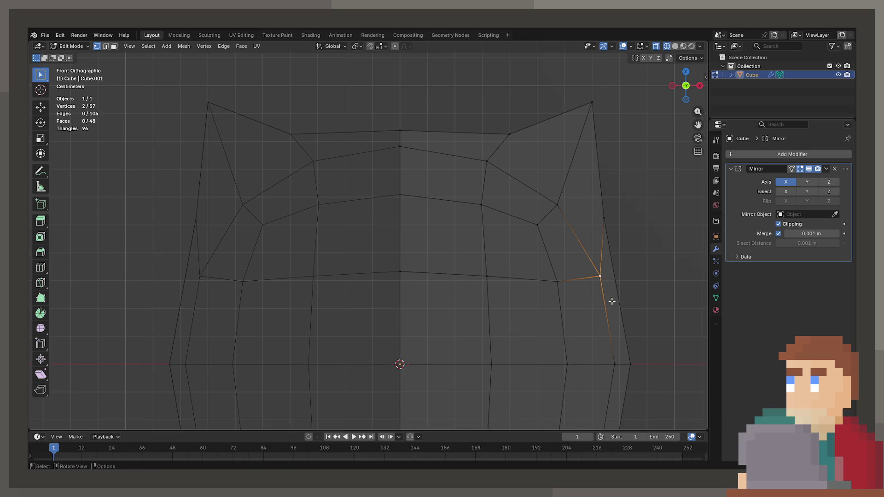
{"action": "key", "text": "g"}
{"action": "left_click", "coordinate": [603, 276]}
Adjust the head's side, lower-face, centre-line and right-of-centre vertices to round the face
{"action": "left_click", "coordinate": [555, 280]}
{"action": "key", "text": "g"}
{"action": "left_click", "coordinate": [570, 295]}
{"action": "left_click", "coordinate": [481, 286]}
{"action": "key", "text": "g"}
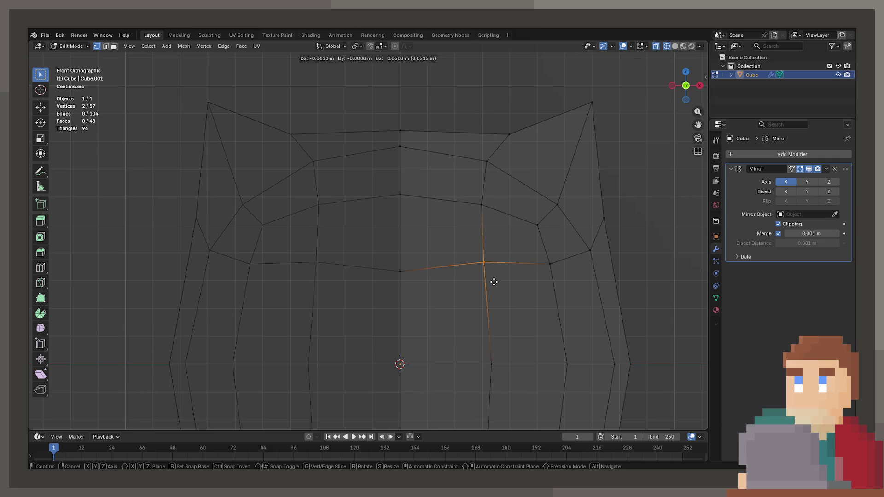
{"action": "left_click", "coordinate": [493, 280]}
{"action": "left_click", "coordinate": [401, 272]}
{"action": "key", "text": "g"}
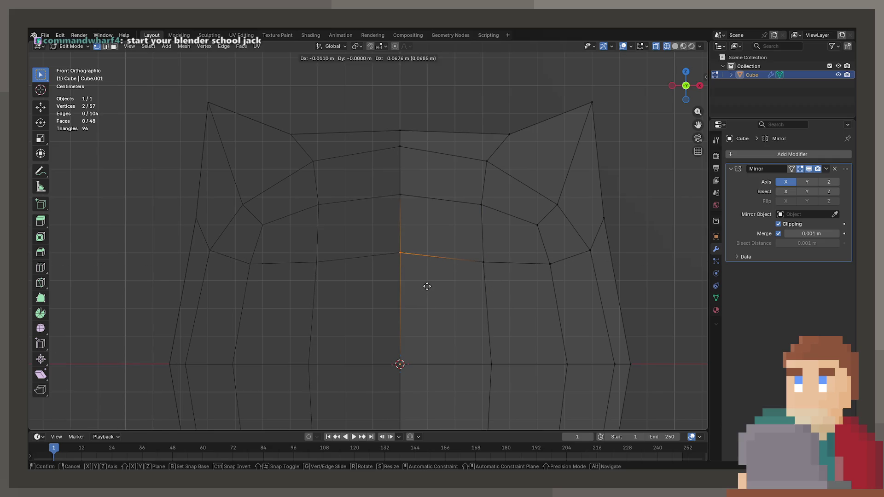
{"action": "left_click", "coordinate": [462, 272]}
{"action": "left_click", "coordinate": [463, 264]}
{"action": "key", "text": "g"}
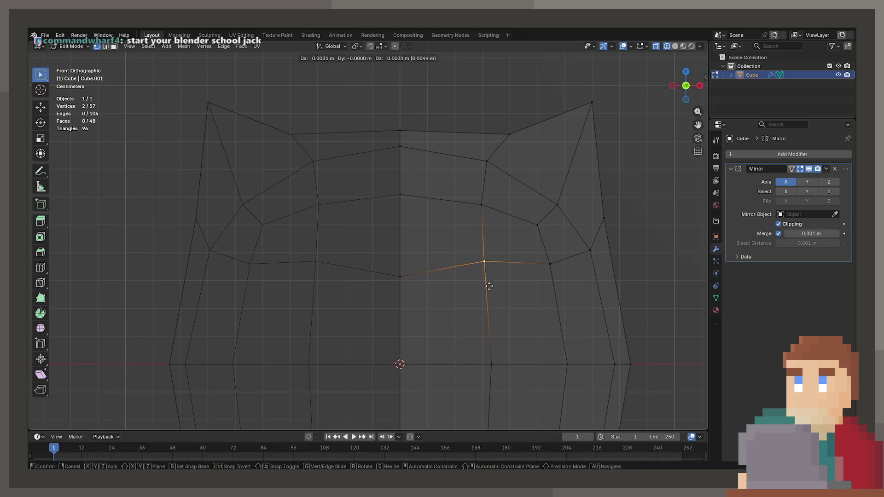
{"action": "left_click", "coordinate": [496, 297]}
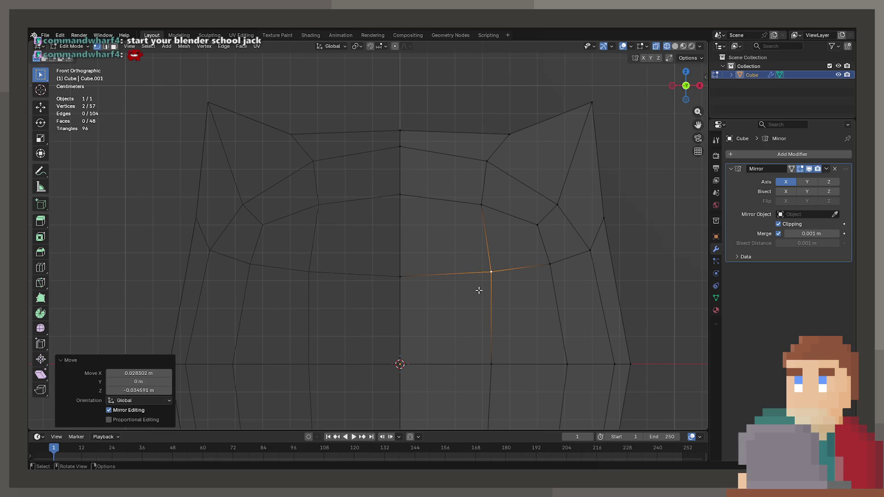
Reshape the right ear: move its neighbouring and inner-edge vertices and lower the ear tip inward
{"action": "left_click", "coordinate": [482, 204]}
{"action": "left_click_drag", "start_coordinate": [469, 192], "coordinate": [509, 221]}
{"action": "key", "text": "g"}
{"action": "left_click", "coordinate": [522, 216]}
{"action": "left_click", "coordinate": [557, 204]}
{"action": "key", "text": "g"}
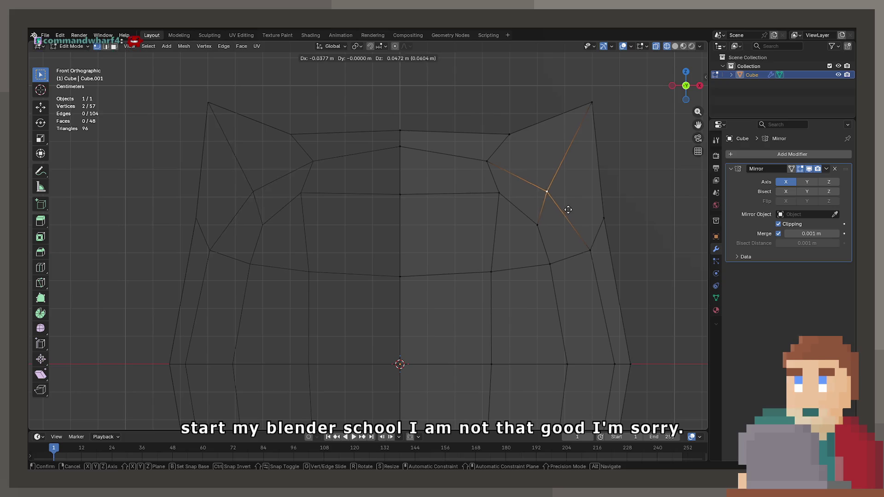
{"action": "left_click", "coordinate": [584, 220]}
{"action": "left_click", "coordinate": [587, 97]}
{"action": "key", "text": "g"}
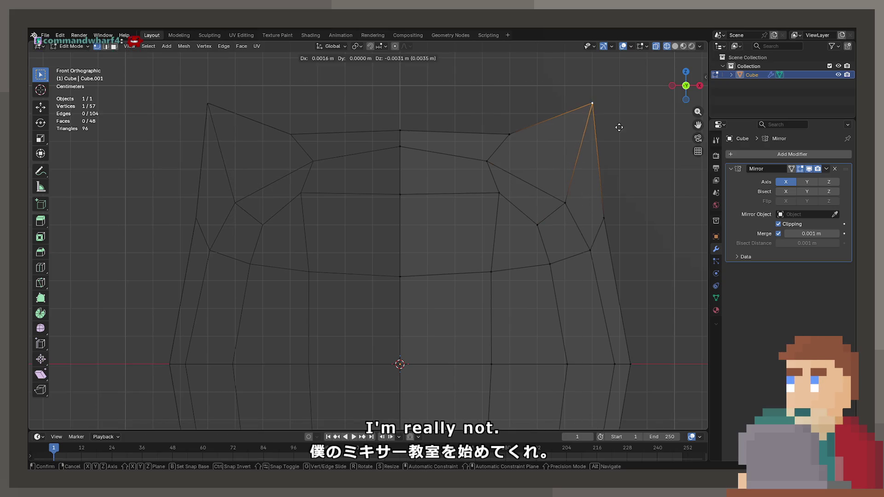
{"action": "left_click", "coordinate": [564, 117]}
Move vertices on the head's right side and beneath the right ear into shape
{"action": "left_click", "coordinate": [603, 217]}
{"action": "key", "text": "g"}
{"action": "left_click", "coordinate": [582, 241]}
{"action": "left_click_drag", "start_coordinate": [584, 237], "coordinate": [620, 273]}
{"action": "key", "text": "g"}
{"action": "left_click", "coordinate": [612, 243]}
{"action": "left_click", "coordinate": [565, 202]}
{"action": "key", "text": "g"}
{"action": "left_click", "coordinate": [562, 211]}
Box-select and move the top-edge vertex, then pull the ear base out into a new peak
{"action": "key", "text": "b"}
{"action": "left_click_drag", "start_coordinate": [479, 152], "coordinate": [499, 174]}
{"action": "key", "text": "g"}
{"action": "left_click", "coordinate": [525, 180]}
{"action": "left_click", "coordinate": [509, 134]}
{"action": "key", "text": "g"}
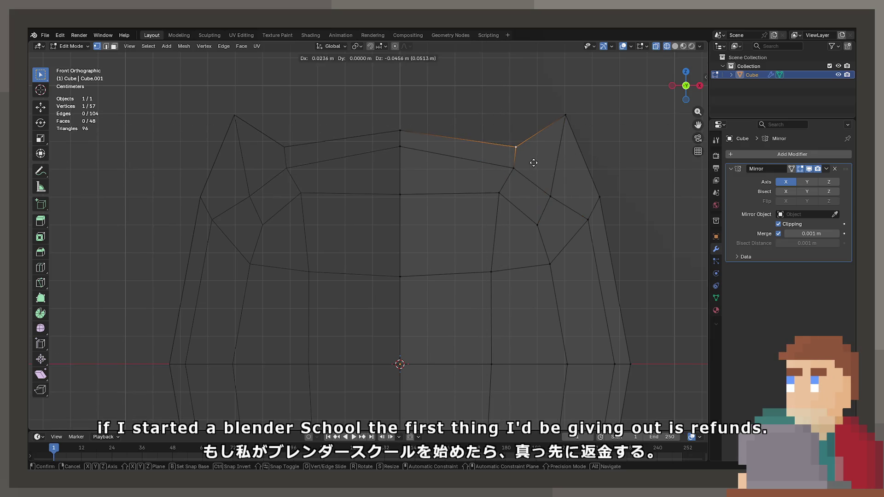
{"action": "left_click", "coordinate": [590, 137]}
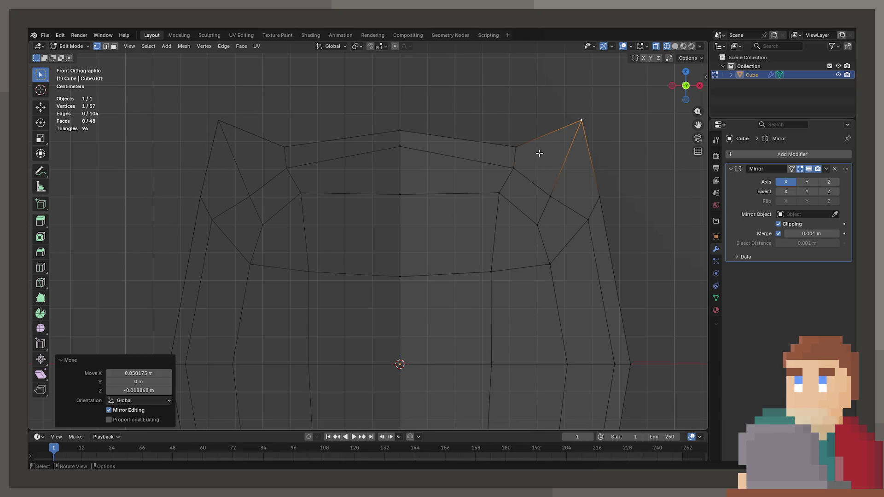
Adjust vertices beside the ear peak and on its outer side, then return to solid shading
{"action": "left_click", "coordinate": [513, 166]}
{"action": "key", "text": "g"}
{"action": "left_click", "coordinate": [545, 178]}
{"action": "left_click", "coordinate": [578, 209]}
{"action": "key", "text": "g"}
{"action": "left_click", "coordinate": [600, 216]}
{"action": "mouse_move", "coordinate": [600, 216]}
{"action": "middle_mouse_down"}
{"action": "mouse_move", "coordinate": [554, 238]}
{"action": "mouse_move", "coordinate": [516, 276]}
{"action": "mouse_move", "coordinate": [493, 174]}
{"action": "mouse_move", "coordinate": [479, 180]}
{"action": "middle_mouse_up"}
{"action": "key", "text": "shift+z"}
From Top Orthographic view, move the upper-side and middle vertices toward the centre line
{"action": "left_click", "coordinate": [480, 223]}
{"action": "mouse_move", "coordinate": [480, 223]}
{"action": "middle_mouse_down"}
{"action": "mouse_move", "coordinate": [499, 249]}
{"action": "mouse_move", "coordinate": [483, 221]}
{"action": "middle_mouse_up"}
{"action": "key", "text": "KP_7"}
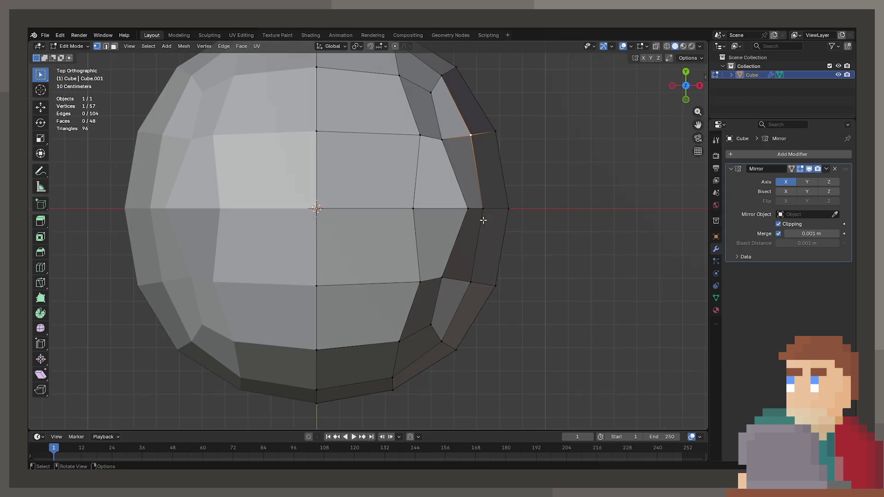
{"action": "scroll", "coordinate": [483, 221], "scroll_direction": "up", "scroll_amount": 2}
{"action": "key", "text": "g"}
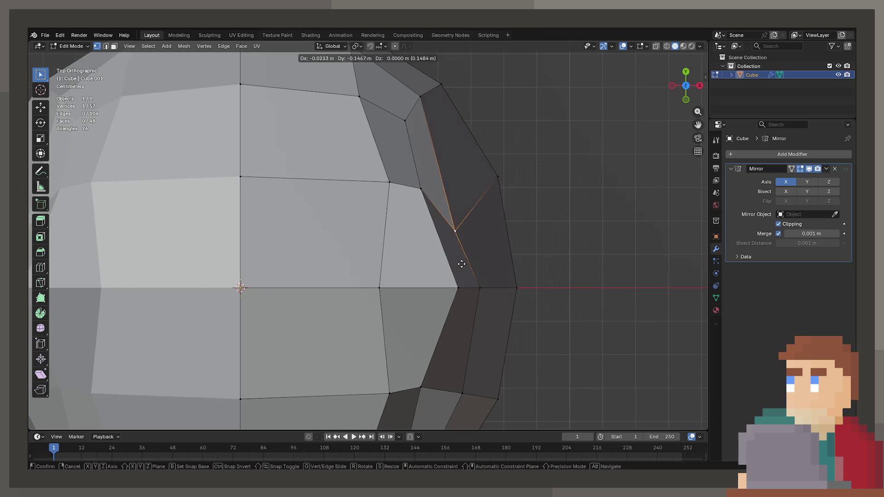
{"action": "left_click", "coordinate": [466, 273]}
{"action": "left_click", "coordinate": [420, 189]}
{"action": "key", "text": "g"}
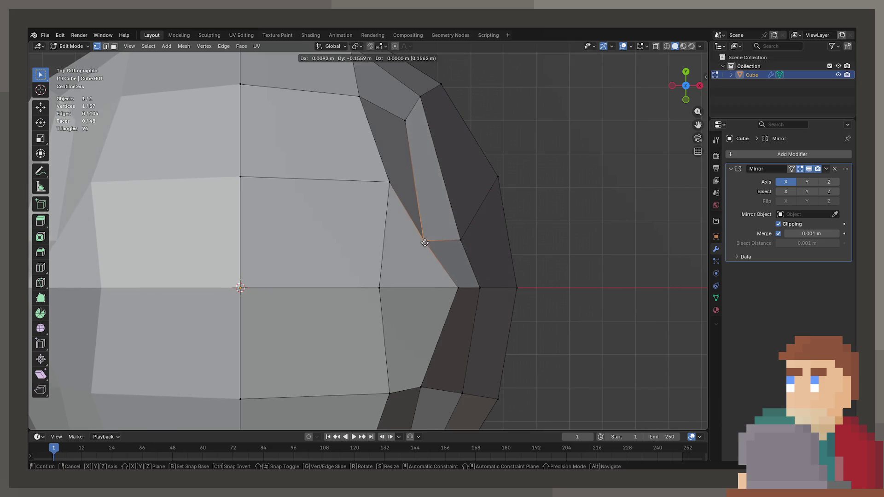
{"action": "left_click", "coordinate": [424, 243]}
{"action": "left_click", "coordinate": [389, 182]}
{"action": "key", "text": "g"}
{"action": "left_click", "coordinate": [394, 258]}
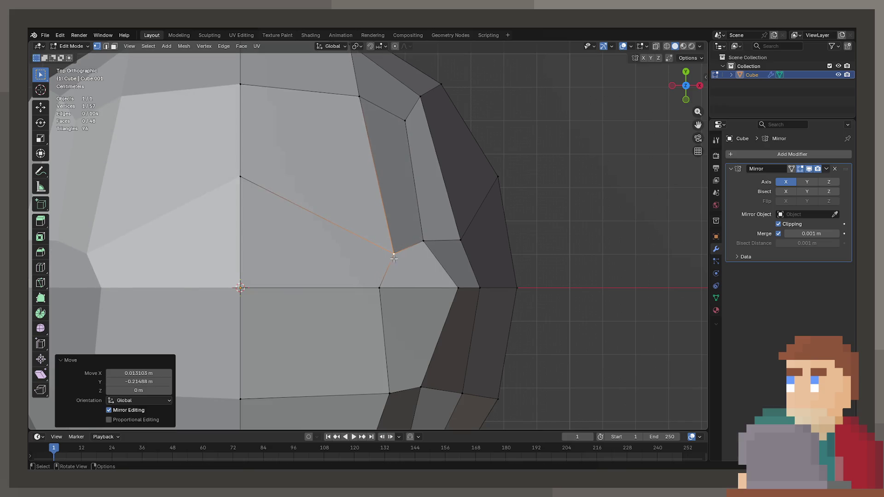
Raise the lower-half vertices to round out the head, then Tab back to Object Mode
{"action": "left_click", "coordinate": [389, 393]}
{"action": "key", "text": "g"}
{"action": "left_click", "coordinate": [400, 330]}
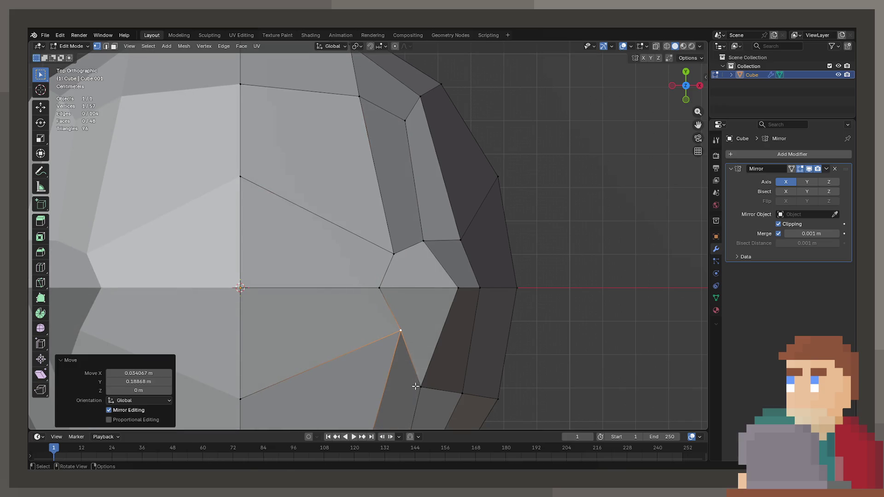
{"action": "left_click", "coordinate": [420, 387]}
{"action": "key", "text": "g"}
{"action": "left_click", "coordinate": [436, 333]}
{"action": "left_click", "coordinate": [462, 394]}
{"action": "key", "text": "g"}
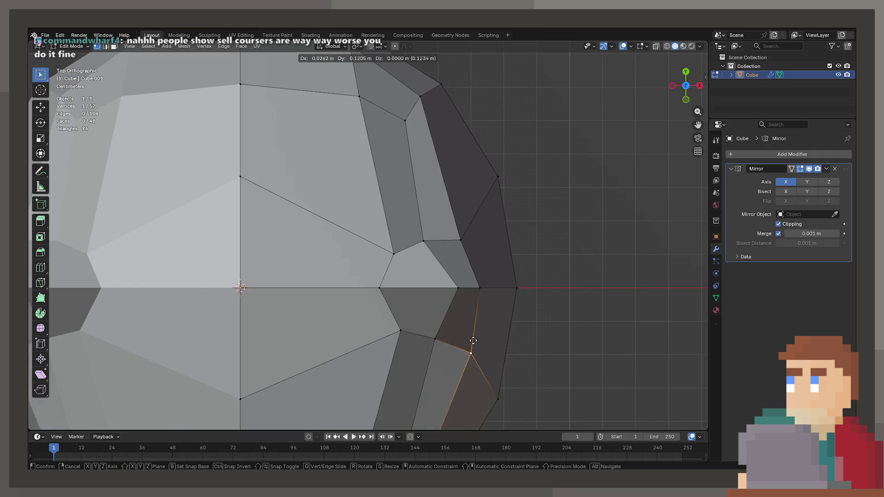
{"action": "left_click", "coordinate": [470, 315]}
{"action": "key", "text": "g"}
{"action": "left_click", "coordinate": [489, 299]}
{"action": "mouse_move", "coordinate": [489, 299]}
{"action": "middle_mouse_down"}
{"action": "mouse_move", "coordinate": [448, 240]}
{"action": "mouse_move", "coordinate": [431, 178]}
{"action": "mouse_move", "coordinate": [418, 203]}
{"action": "mouse_move", "coordinate": [462, 183]}
{"action": "mouse_move", "coordinate": [424, 181]}
{"action": "middle_mouse_up"}
{"action": "key", "text": "Tab"}
{"action": "key", "text": "Tab"}
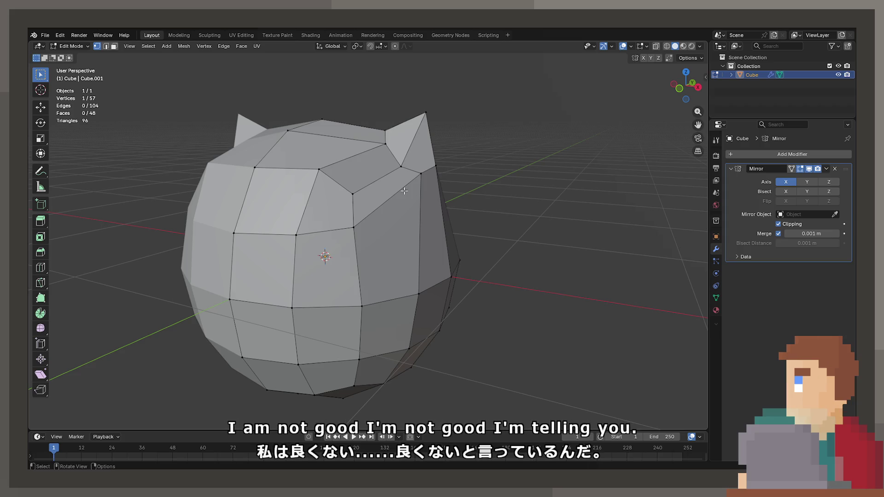
Undo the last change, orbit around the finished cat head, and delete it
{"action": "key", "text": "ctrl+z"}
{"action": "key", "text": "ctrl+z"}
{"action": "key", "text": "ctrl+z"}
{"action": "middle_click_drag", "start_coordinate": [403, 201], "coordinate": [401, 229]}
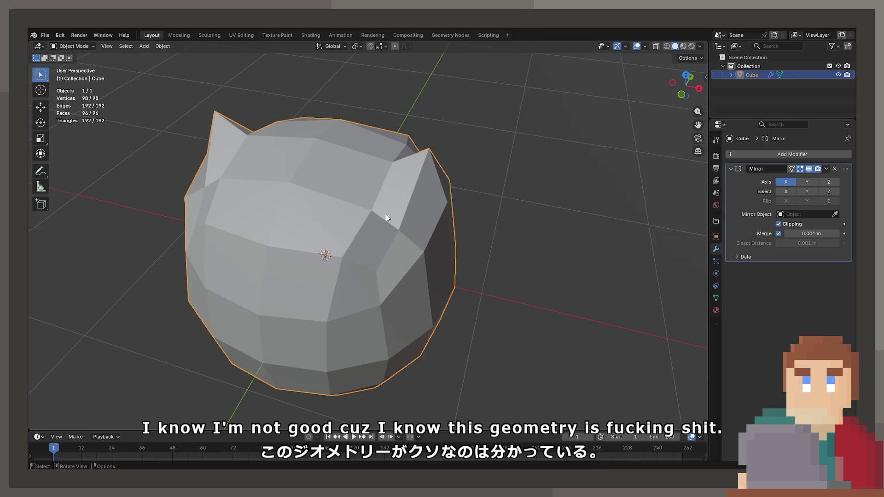
{"action": "key", "text": "Delete"}
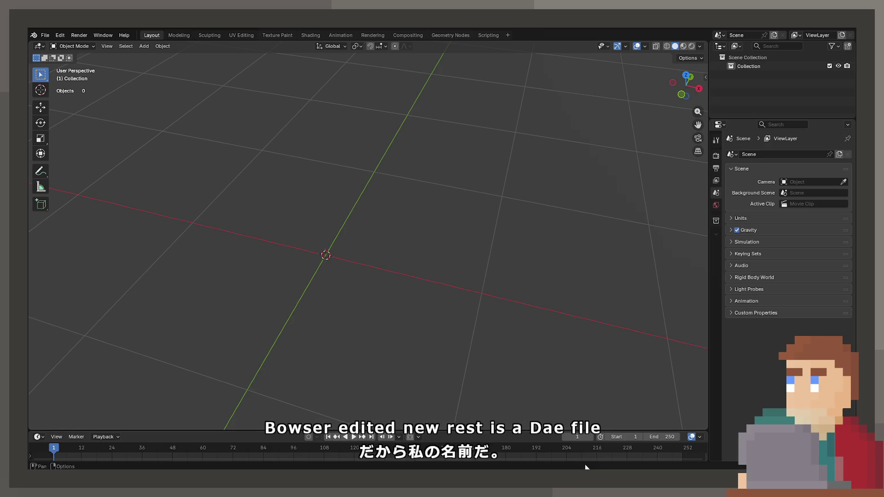
{"action": "left_click", "coordinate": [45, 35]}
{"action": "mouse_move", "coordinate": [77, 165]}
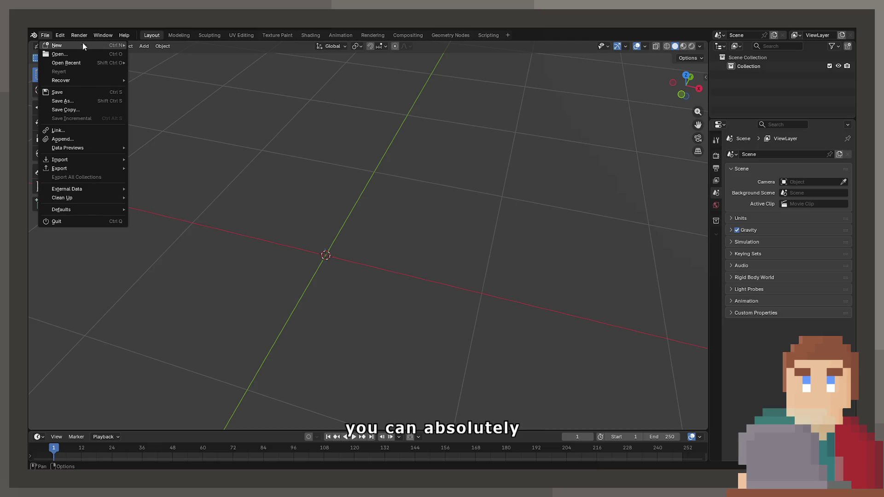
{"action": "left_click", "coordinate": [59, 37]}
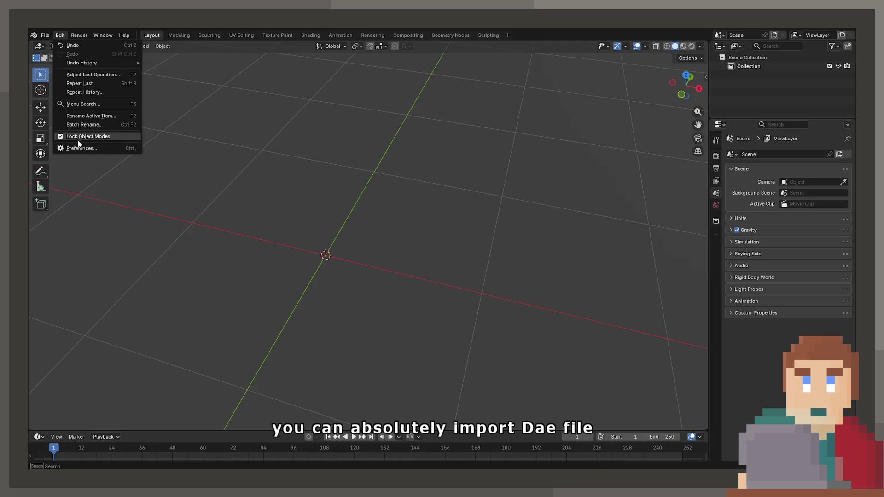
{"action": "left_click", "coordinate": [141, 135]}
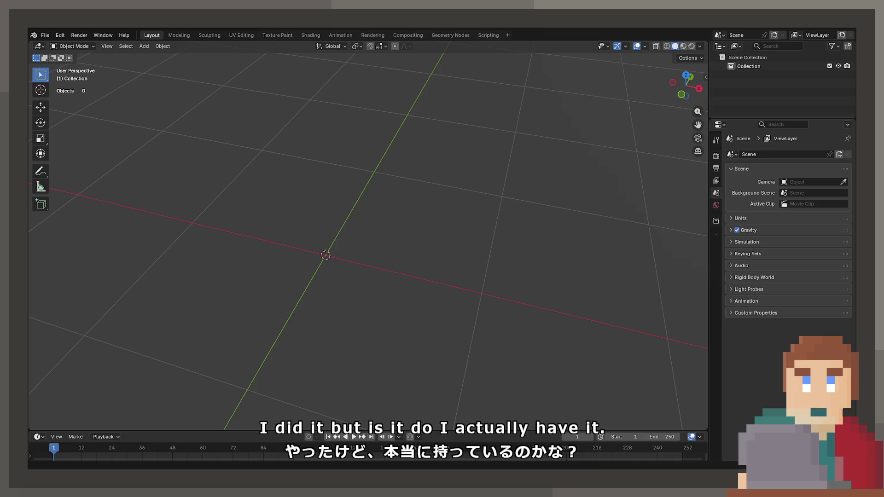
{"action": "left_click", "coordinate": [46, 34]}
{"action": "mouse_move", "coordinate": [106, 161]}
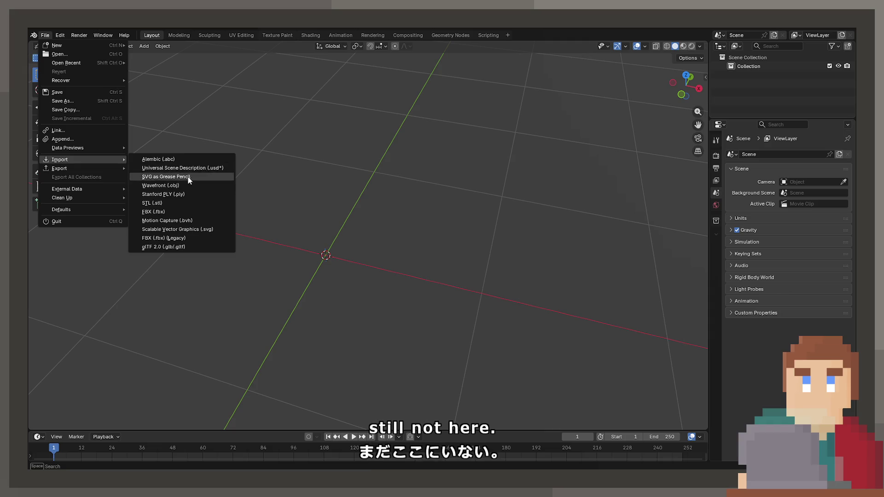
{"action": "mouse_move", "coordinate": [71, 44]}
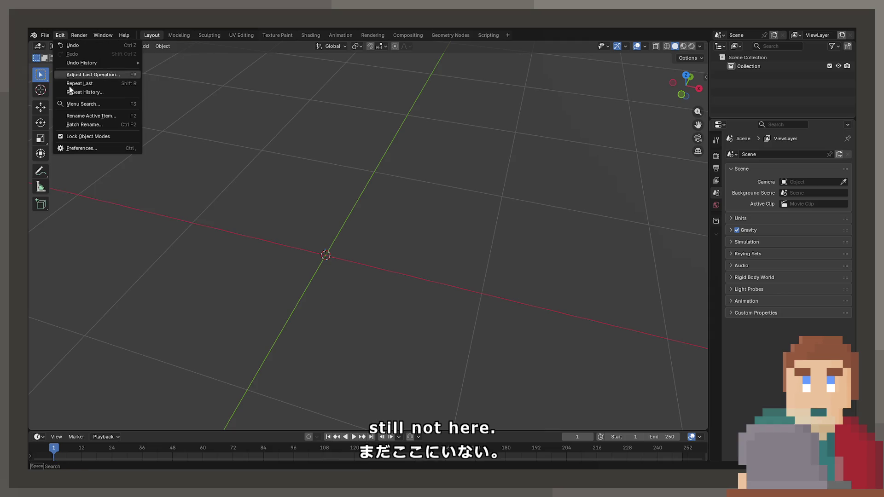
{"action": "left_click", "coordinate": [90, 147]}
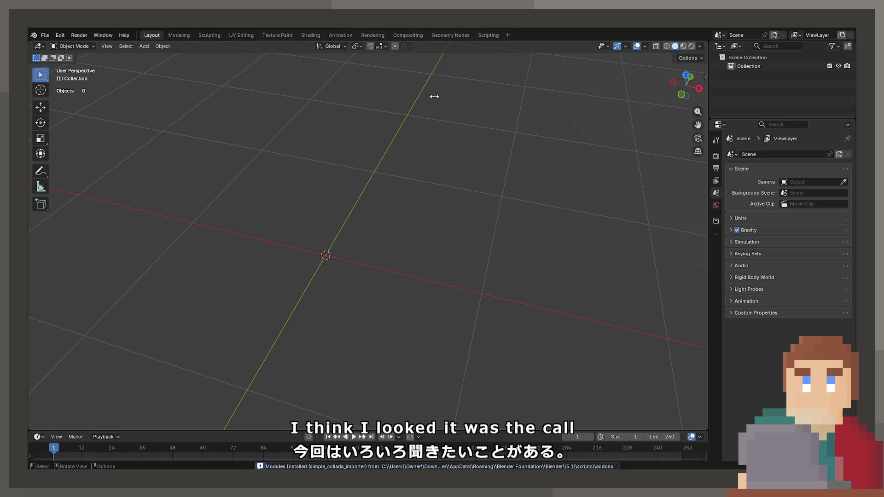
Check the import formats list for the new Simple COLLADA (.dae) entry
{"action": "left_click", "coordinate": [45, 35]}
{"action": "mouse_move", "coordinate": [98, 157]}
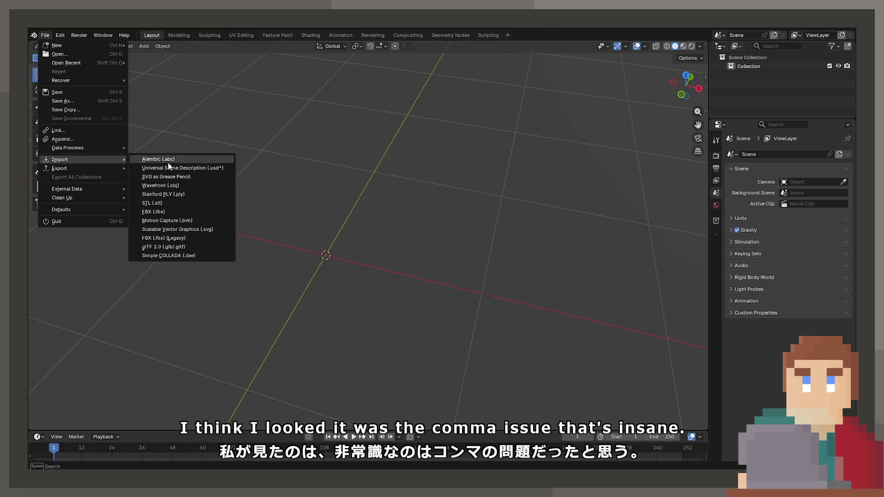
Close the import menu and view the imported Bowser model from above and behind
{"action": "key", "text": "Escape"}
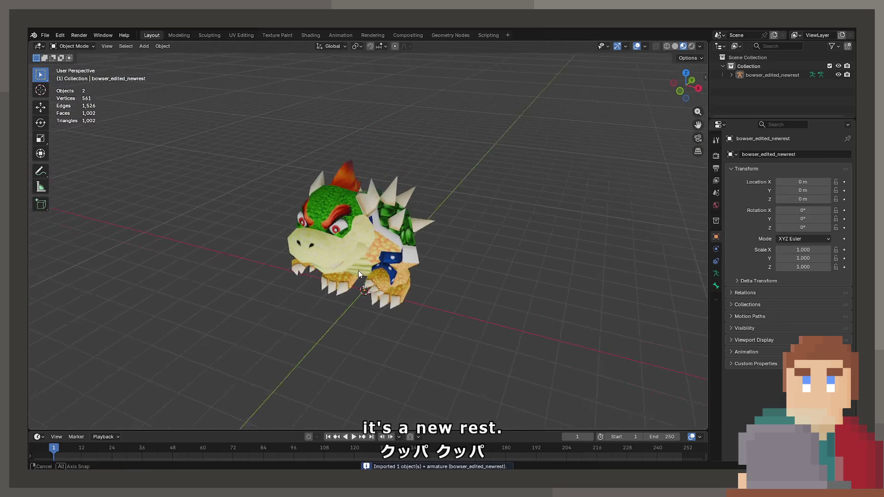
{"action": "mouse_move", "coordinate": [366, 230]}
{"action": "middle_mouse_down"}
{"action": "mouse_move", "coordinate": [329, 249]}
{"action": "mouse_move", "coordinate": [432, 250]}
{"action": "mouse_move", "coordinate": [455, 235]}
{"action": "mouse_move", "coordinate": [446, 230]}
{"action": "mouse_move", "coordinate": [456, 223]}
{"action": "mouse_move", "coordinate": [418, 241]}
{"action": "mouse_move", "coordinate": [346, 239]}
{"action": "mouse_move", "coordinate": [375, 256]}
{"action": "mouse_move", "coordinate": [404, 256]}
{"action": "mouse_move", "coordinate": [273, 250]}
{"action": "middle_mouse_up"}
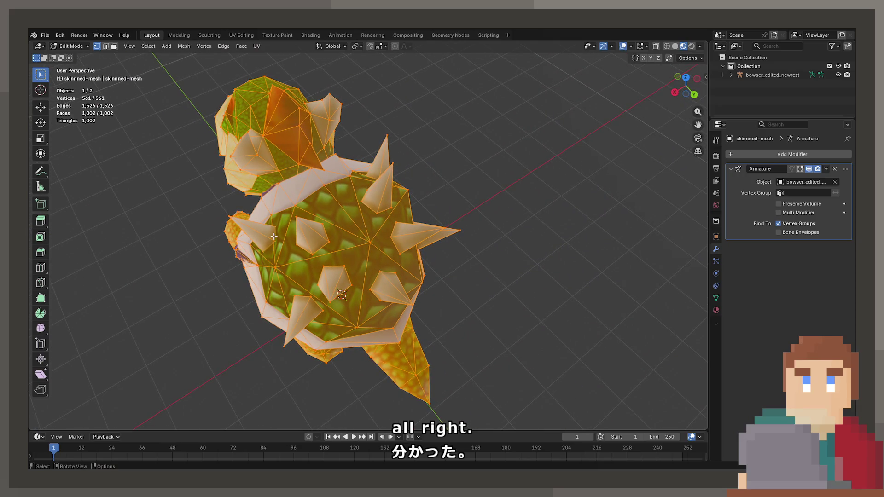
Select a vertex on Bowser's shell rim and zoom into the spiked shell from a three-quarter angle
{"action": "mouse_move", "coordinate": [274, 236]}
{"action": "middle_mouse_down"}
{"action": "mouse_move", "coordinate": [370, 250]}
{"action": "mouse_move", "coordinate": [436, 217]}
{"action": "mouse_move", "coordinate": [290, 262]}
{"action": "middle_mouse_up"}
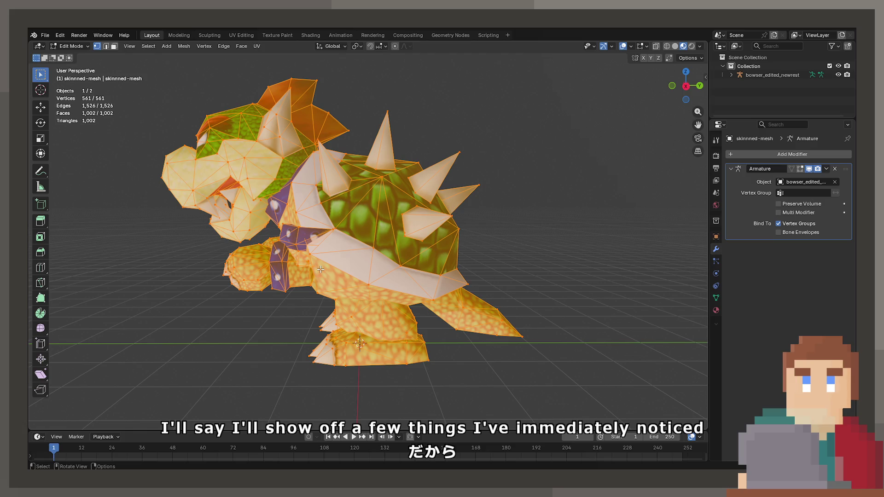
{"action": "left_click", "coordinate": [308, 169]}
{"action": "mouse_move", "coordinate": [321, 163]}
{"action": "middle_mouse_down"}
{"action": "mouse_move", "coordinate": [340, 188]}
{"action": "mouse_move", "coordinate": [319, 176]}
{"action": "mouse_move", "coordinate": [396, 363]}
{"action": "mouse_move", "coordinate": [397, 272]}
{"action": "mouse_move", "coordinate": [361, 253]}
{"action": "middle_mouse_up"}
{"action": "scroll", "coordinate": [339, 187], "scroll_direction": "up", "scroll_amount": 2}
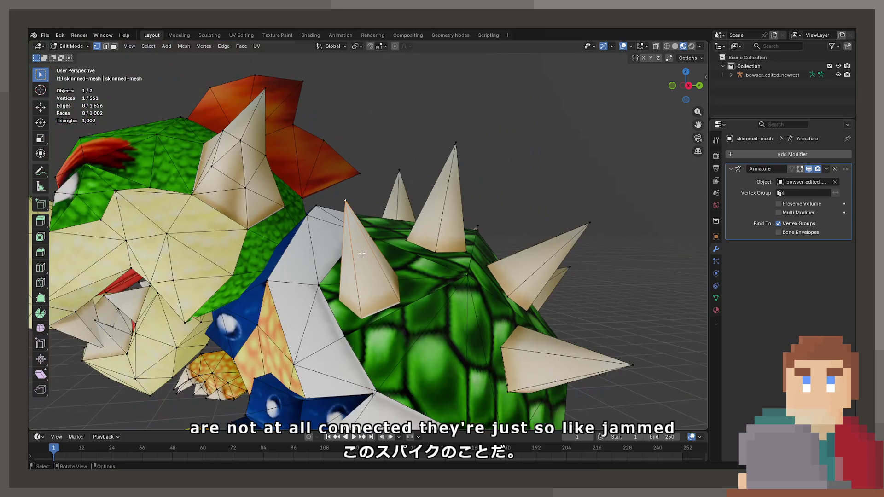
{"action": "key", "text": "l"}
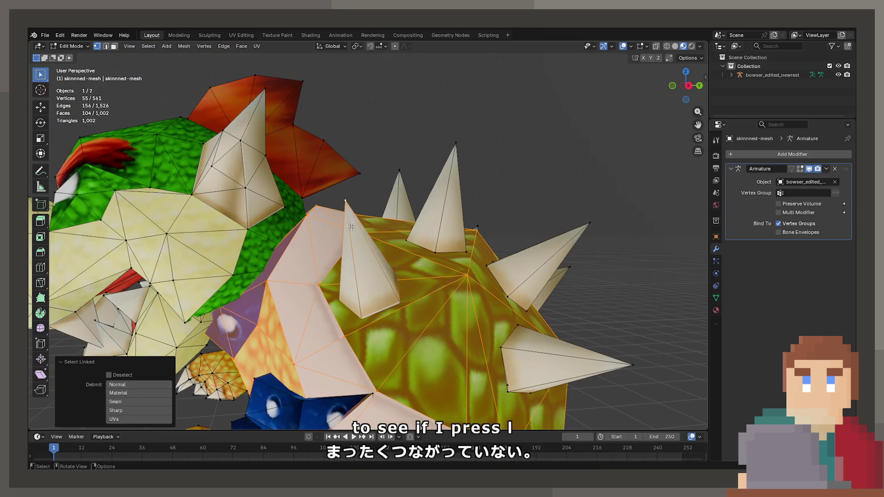
{"action": "key", "text": "ctrl+z"}
{"action": "key", "text": "l"}
{"action": "mouse_move", "coordinate": [355, 216]}
{"action": "middle_mouse_down"}
{"action": "mouse_move", "coordinate": [442, 269]}
{"action": "mouse_move", "coordinate": [405, 248]}
{"action": "middle_mouse_up"}
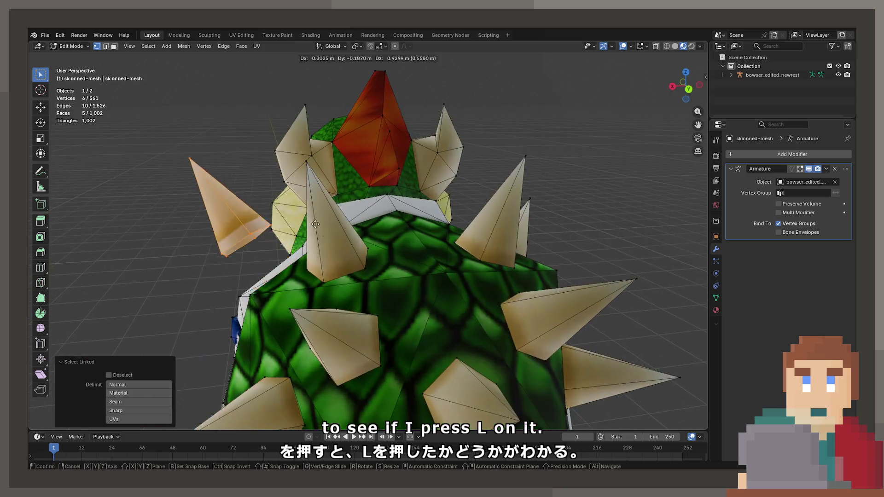
{"action": "key", "text": "g"}
{"action": "left_click", "coordinate": [295, 198]}
{"action": "mouse_move", "coordinate": [294, 198]}
{"action": "middle_mouse_down"}
{"action": "mouse_move", "coordinate": [339, 352]}
{"action": "mouse_move", "coordinate": [347, 275]}
{"action": "middle_mouse_up"}
{"action": "key", "text": "ctrl+z"}
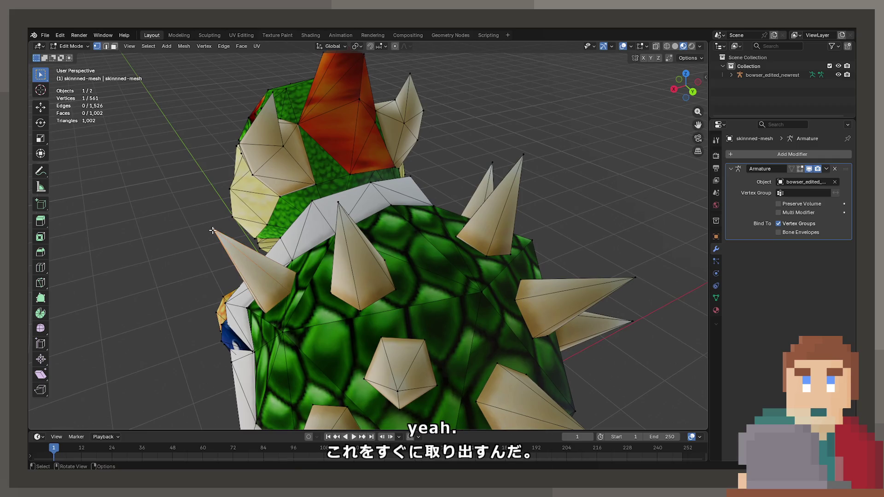
{"action": "left_click", "coordinate": [293, 278]}
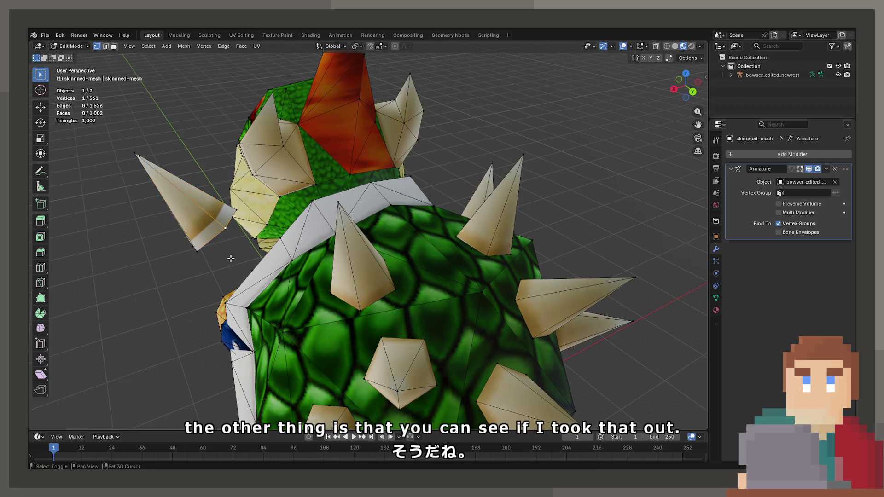
{"action": "scroll", "coordinate": [356, 264], "scroll_direction": "up", "scroll_amount": 3}
{"action": "mouse_move", "coordinate": [355, 264]}
{"action": "middle_mouse_down"}
{"action": "mouse_move", "coordinate": [444, 269]}
{"action": "mouse_move", "coordinate": [529, 256]}
{"action": "mouse_move", "coordinate": [479, 253]}
{"action": "mouse_move", "coordinate": [296, 311]}
{"action": "mouse_move", "coordinate": [429, 207]}
{"action": "mouse_move", "coordinate": [393, 254]}
{"action": "mouse_move", "coordinate": [374, 243]}
{"action": "mouse_move", "coordinate": [361, 195]}
{"action": "middle_mouse_up"}
{"action": "key", "text": "ctrl+l"}
{"action": "scroll", "coordinate": [374, 243], "scroll_direction": "up", "scroll_amount": 3}
{"action": "mouse_move", "coordinate": [367, 266]}
{"action": "middle_mouse_down"}
{"action": "mouse_move", "coordinate": [462, 242]}
{"action": "mouse_move", "coordinate": [366, 224]}
{"action": "mouse_move", "coordinate": [486, 389]}
{"action": "middle_mouse_up"}
{"action": "key", "text": "ctrl+l"}
{"action": "left_click", "coordinate": [481, 390]}
Select linked pieces with L to test the leg, foot and wrist band as separate meshes
{"action": "key", "text": "l"}
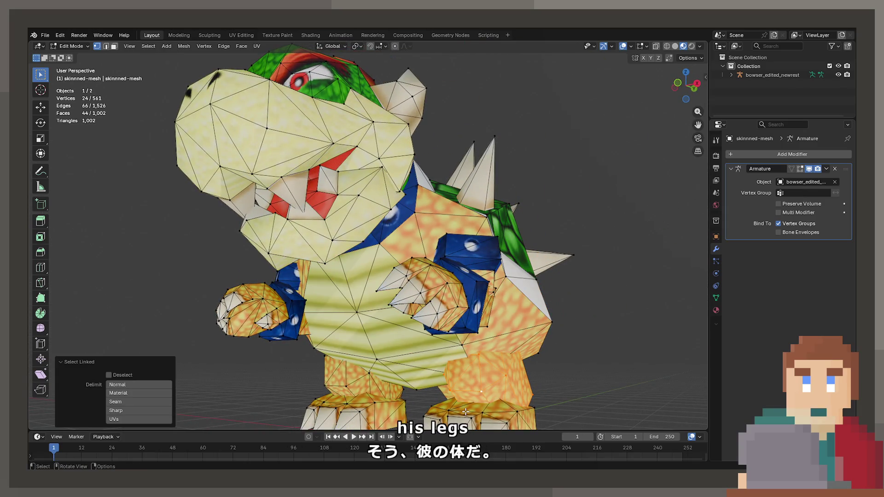
{"action": "key", "text": "l"}
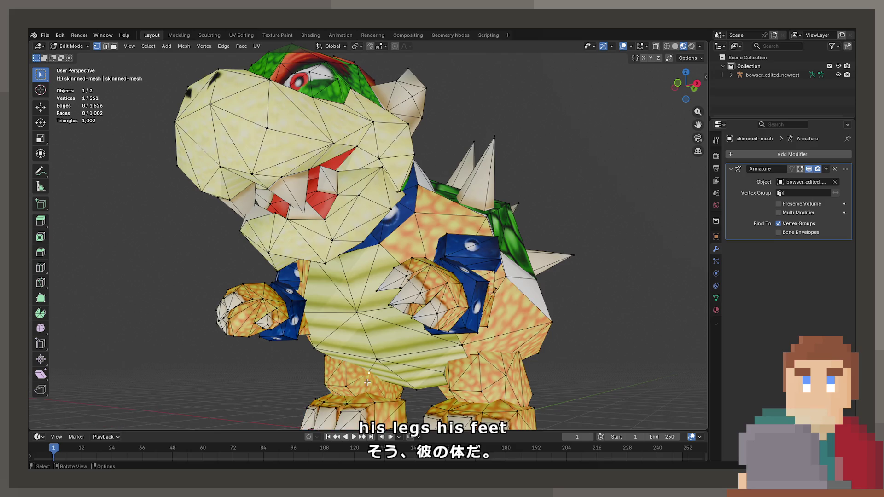
{"action": "left_click", "coordinate": [463, 296]}
{"action": "key", "text": "l"}
{"action": "mouse_move", "coordinate": [464, 296]}
{"action": "middle_mouse_down"}
{"action": "mouse_move", "coordinate": [382, 312]}
{"action": "mouse_move", "coordinate": [391, 308]}
{"action": "mouse_move", "coordinate": [345, 367]}
{"action": "mouse_move", "coordinate": [418, 352]}
{"action": "mouse_move", "coordinate": [414, 276]}
{"action": "mouse_move", "coordinate": [433, 256]}
{"action": "mouse_move", "coordinate": [471, 248]}
{"action": "mouse_move", "coordinate": [396, 302]}
{"action": "mouse_move", "coordinate": [442, 288]}
{"action": "middle_mouse_up"}
{"action": "key", "text": "l"}
{"action": "left_click", "coordinate": [345, 367]}
{"action": "key", "text": "l"}
{"action": "left_click", "coordinate": [346, 366]}
{"action": "key", "text": "l"}
Test the head top and lower jaw with L, confirming each is its own mesh piece
{"action": "left_click", "coordinate": [414, 261]}
{"action": "key", "text": "l"}
{"action": "left_click", "coordinate": [460, 257]}
{"action": "key", "text": "l"}
{"action": "left_click", "coordinate": [396, 301]}
{"action": "key", "text": "l"}
{"action": "left_click", "coordinate": [396, 302]}
{"action": "key", "text": "l"}
Start gathering body parts by selecting the linked shell and arm pieces
{"action": "scroll", "coordinate": [442, 288], "scroll_direction": "down", "scroll_amount": 3}
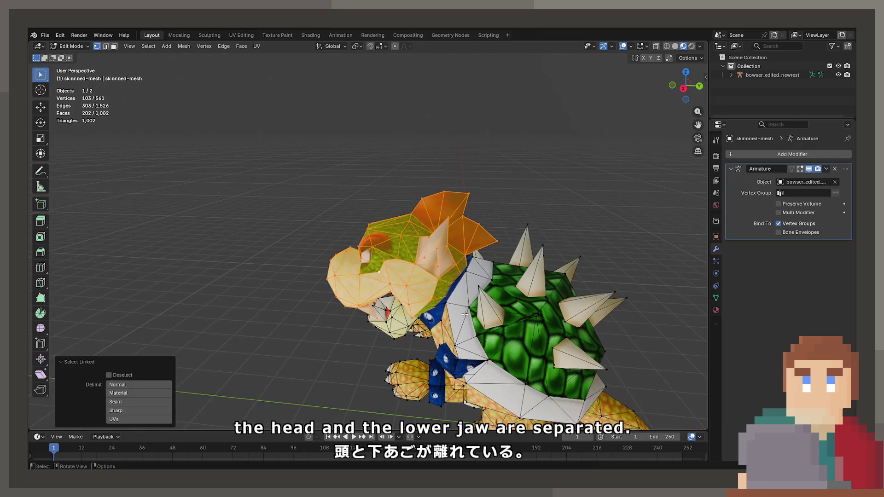
{"action": "left_click", "coordinate": [454, 293]}
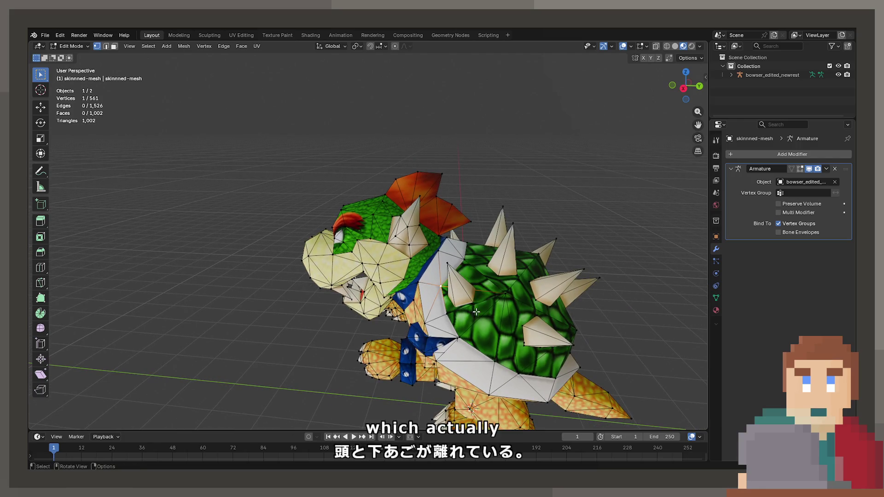
{"action": "key", "text": "l"}
{"action": "key", "text": "l"}
{"action": "middle_click_drag", "start_coordinate": [393, 359], "coordinate": [287, 279]}
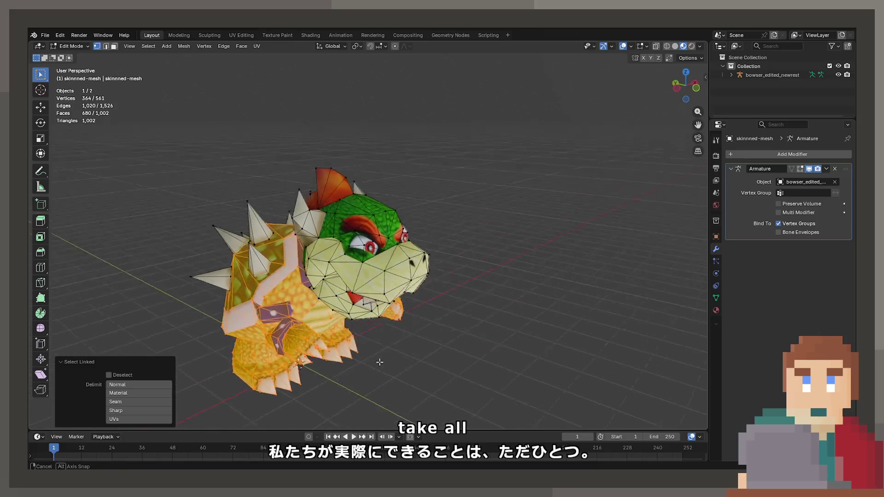
Select the remaining body parts and spikes with L and slide them aside along X
{"action": "key", "text": "l"}
{"action": "key", "text": "l"}
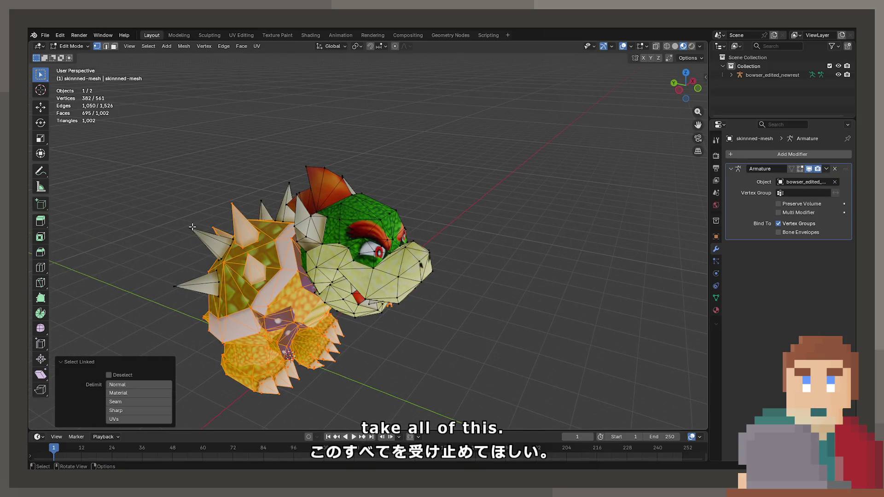
{"action": "middle_click_drag", "start_coordinate": [200, 272], "coordinate": [188, 291]}
{"action": "scroll", "coordinate": [188, 291], "scroll_direction": "up", "scroll_amount": 2}
{"action": "key", "text": "l"}
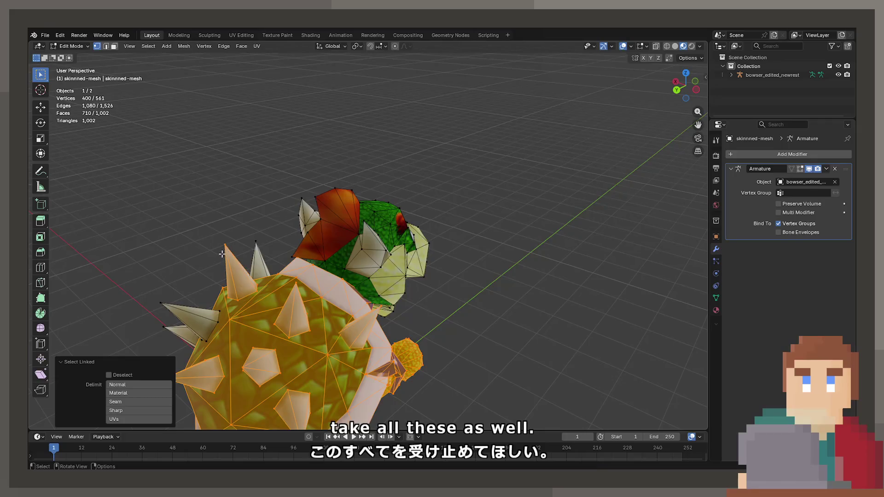
{"action": "mouse_move", "coordinate": [254, 348]}
{"action": "middle_mouse_down"}
{"action": "mouse_move", "coordinate": [377, 318]}
{"action": "mouse_move", "coordinate": [410, 328]}
{"action": "middle_mouse_up"}
{"action": "key", "text": "g"}
{"action": "key", "text": "x"}
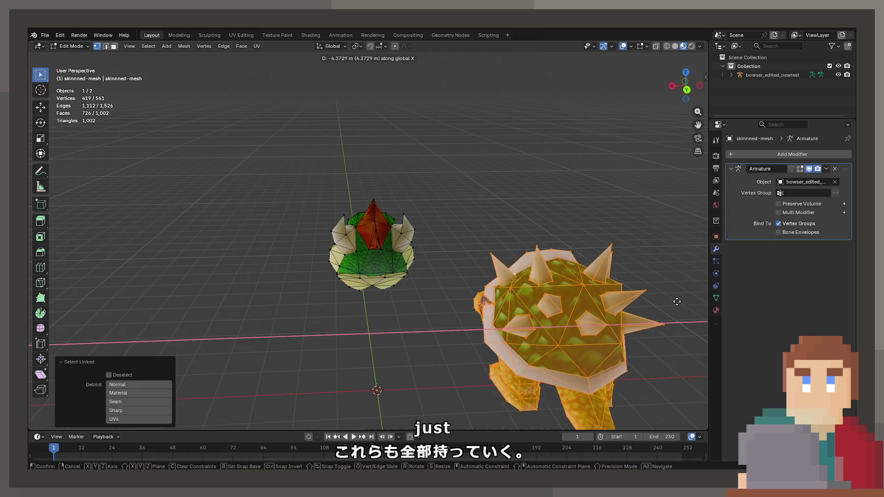
{"action": "left_click", "coordinate": [599, 317]}
Turn the view toward the freed head and pick a single vertex on it
{"action": "mouse_move", "coordinate": [598, 318]}
{"action": "middle_mouse_down"}
{"action": "mouse_move", "coordinate": [302, 312]}
{"action": "mouse_move", "coordinate": [330, 282]}
{"action": "mouse_move", "coordinate": [348, 291]}
{"action": "mouse_move", "coordinate": [363, 265]}
{"action": "mouse_move", "coordinate": [441, 315]}
{"action": "mouse_move", "coordinate": [351, 319]}
{"action": "mouse_move", "coordinate": [140, 294]}
{"action": "middle_mouse_up"}
{"action": "left_click", "coordinate": [348, 291]}
{"action": "scroll", "coordinate": [362, 264], "scroll_direction": "up", "scroll_amount": 3}
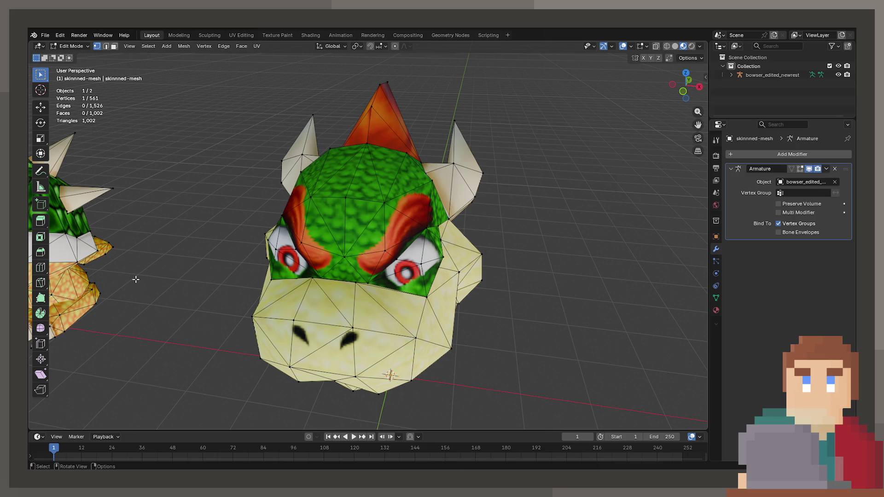
{"action": "scroll", "coordinate": [282, 278], "scroll_direction": "down", "scroll_amount": 5}
{"action": "scroll", "coordinate": [282, 278], "scroll_direction": "up", "scroll_amount": 4}
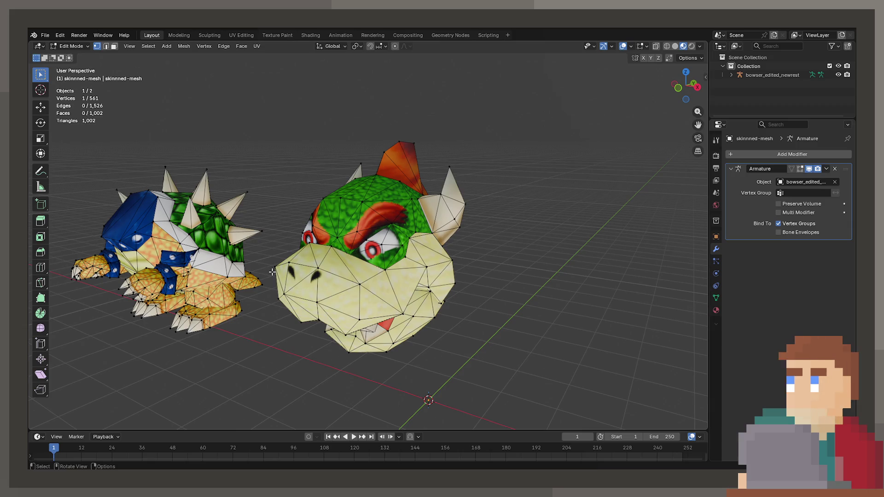
Inspect Bowser's head from several angles and try selecting a vertex on it
{"action": "scroll", "coordinate": [355, 289], "scroll_direction": "up", "scroll_amount": 4}
{"action": "mouse_move", "coordinate": [356, 289]}
{"action": "middle_mouse_down"}
{"action": "mouse_move", "coordinate": [366, 291]}
{"action": "mouse_move", "coordinate": [371, 267]}
{"action": "middle_mouse_up"}
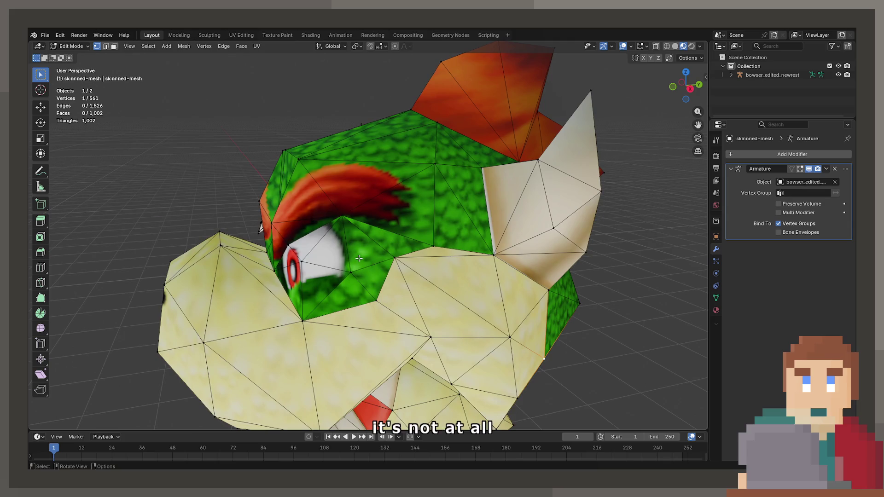
{"action": "middle_click_drag", "start_coordinate": [391, 301], "coordinate": [317, 275]}
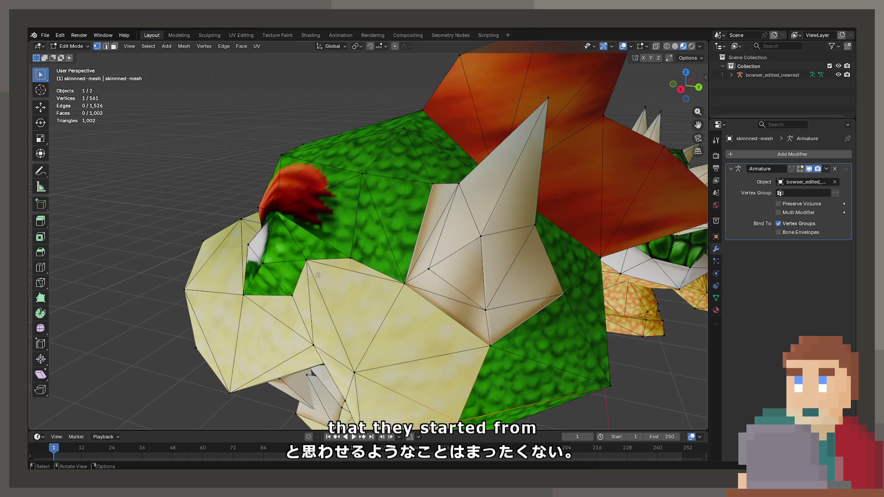
{"action": "mouse_move", "coordinate": [288, 263]}
{"action": "middle_mouse_down"}
{"action": "mouse_move", "coordinate": [302, 246]}
{"action": "mouse_move", "coordinate": [386, 270]}
{"action": "mouse_move", "coordinate": [372, 304]}
{"action": "mouse_move", "coordinate": [325, 279]}
{"action": "middle_mouse_up"}
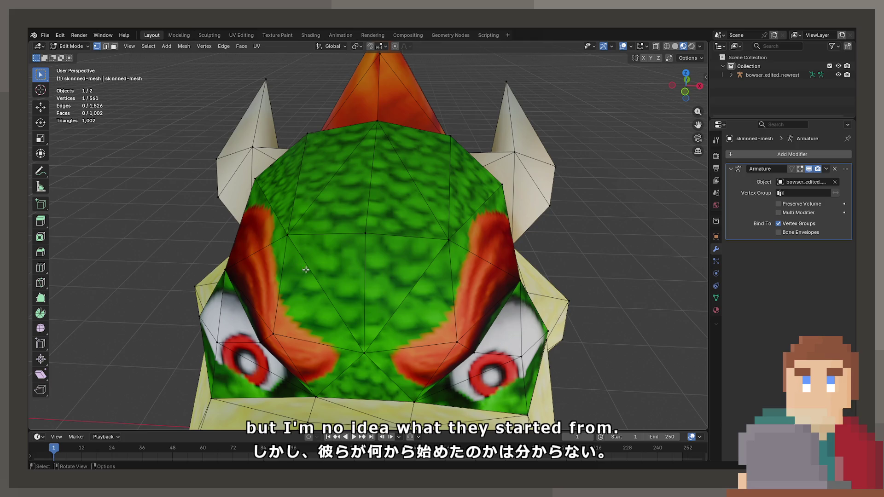
{"action": "mouse_move", "coordinate": [307, 316]}
{"action": "middle_mouse_down"}
{"action": "mouse_move", "coordinate": [328, 252]}
{"action": "mouse_move", "coordinate": [294, 246]}
{"action": "mouse_move", "coordinate": [312, 247]}
{"action": "middle_mouse_up"}
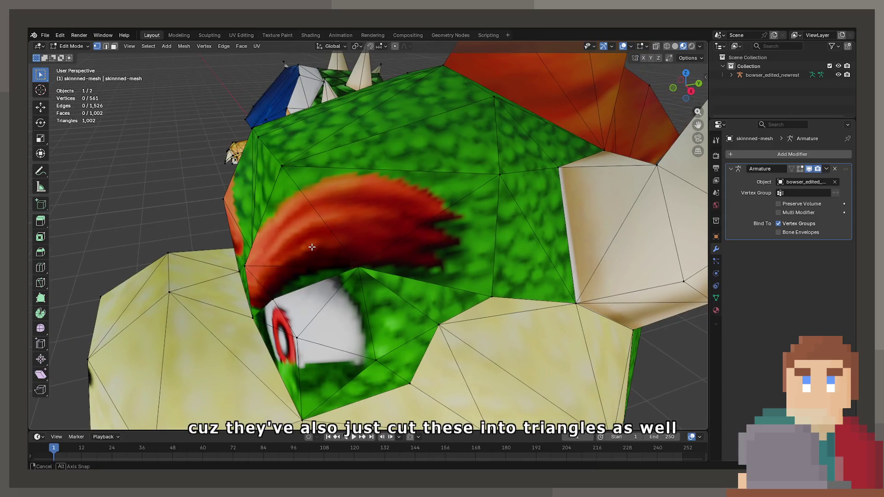
{"action": "left_click", "coordinate": [284, 144]}
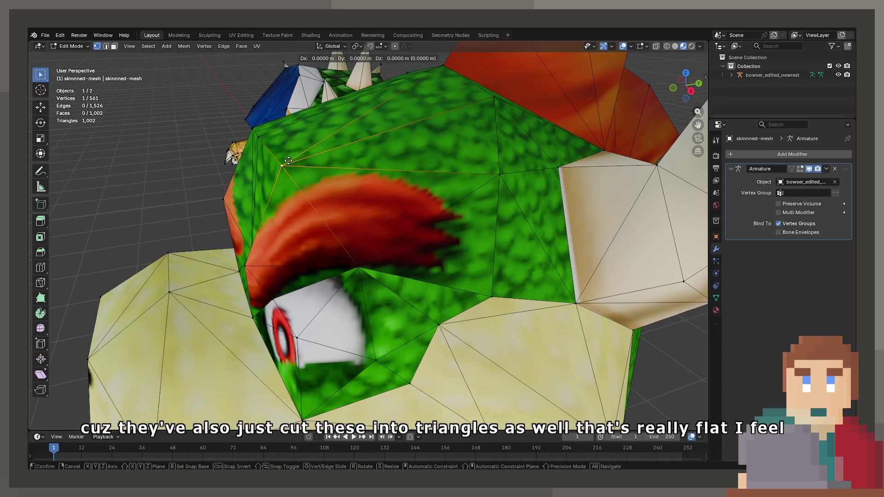
{"action": "key", "text": "y"}
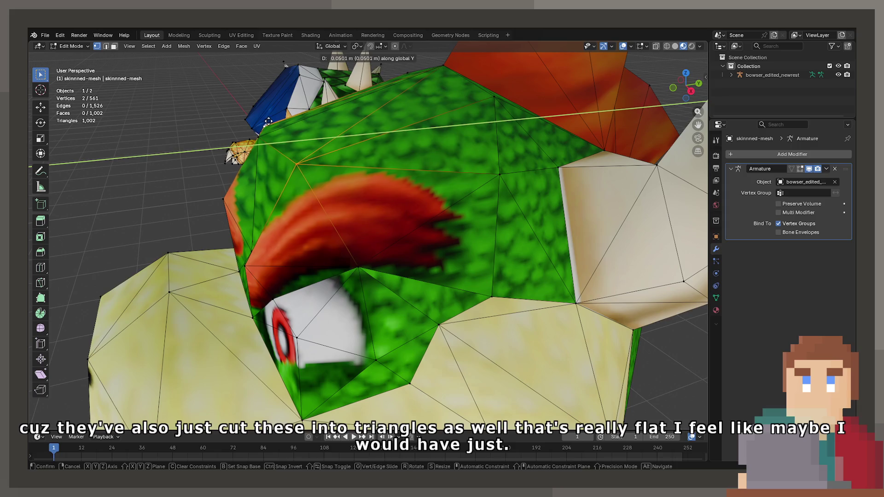
{"action": "key", "text": "Escape"}
{"action": "key", "text": "Tab"}
Select the vertex at the top of the head and nudge it along Y
{"action": "mouse_move", "coordinate": [277, 145]}
{"action": "middle_mouse_down"}
{"action": "mouse_move", "coordinate": [426, 127]}
{"action": "mouse_move", "coordinate": [410, 133]}
{"action": "middle_mouse_up"}
{"action": "key", "text": "Tab"}
{"action": "left_click", "coordinate": [467, 118], "text": "shift"}
{"action": "left_click", "coordinate": [497, 117]}
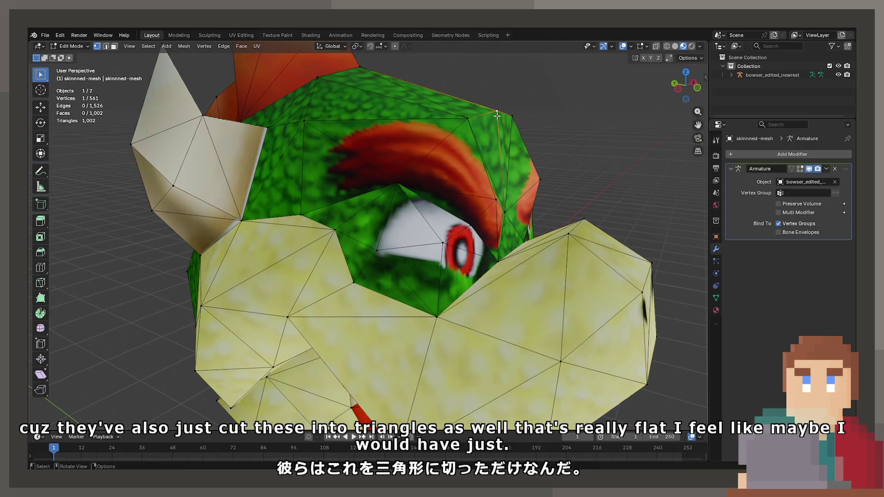
{"action": "middle_click_drag", "start_coordinate": [497, 118], "coordinate": [502, 124]}
{"action": "key", "text": "g"}
{"action": "key", "text": "y"}
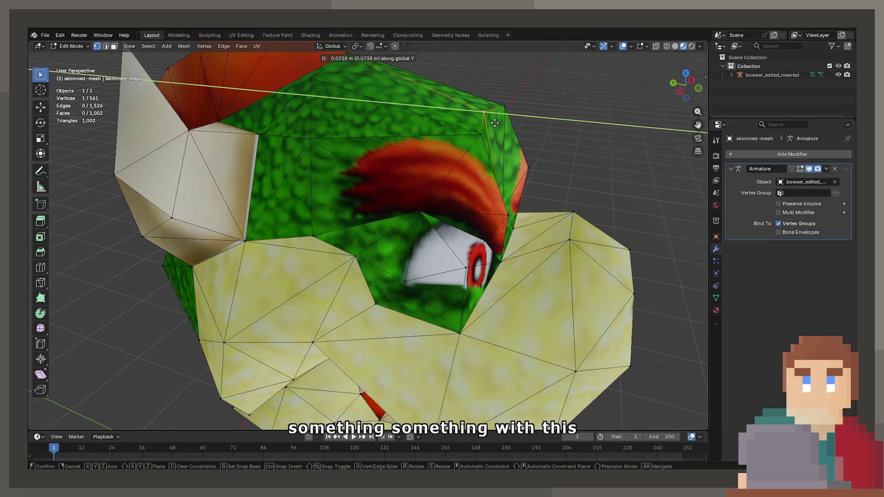
{"action": "left_click", "coordinate": [520, 129]}
Check the adjusted head in Object Mode, then return to Edit Mode
{"action": "key", "text": "Tab"}
{"action": "mouse_move", "coordinate": [520, 129]}
{"action": "middle_mouse_down"}
{"action": "mouse_move", "coordinate": [372, 131]}
{"action": "mouse_move", "coordinate": [426, 132]}
{"action": "mouse_move", "coordinate": [352, 168]}
{"action": "mouse_move", "coordinate": [356, 196]}
{"action": "mouse_move", "coordinate": [250, 197]}
{"action": "mouse_move", "coordinate": [403, 209]}
{"action": "mouse_move", "coordinate": [293, 253]}
{"action": "mouse_move", "coordinate": [233, 252]}
{"action": "mouse_move", "coordinate": [320, 254]}
{"action": "middle_mouse_up"}
{"action": "key", "text": "Tab"}
{"action": "key", "text": "Tab"}
{"action": "scroll", "coordinate": [426, 133], "scroll_direction": "down", "scroll_amount": 3}
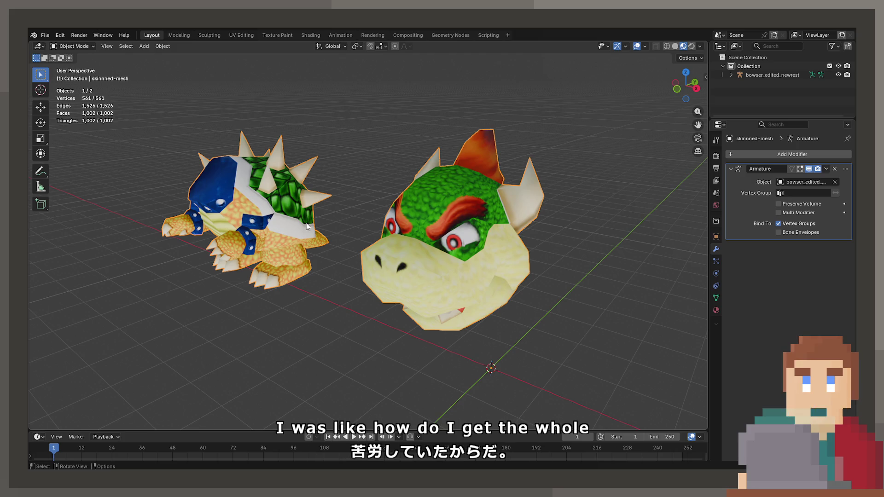
{"action": "key", "text": "Tab"}
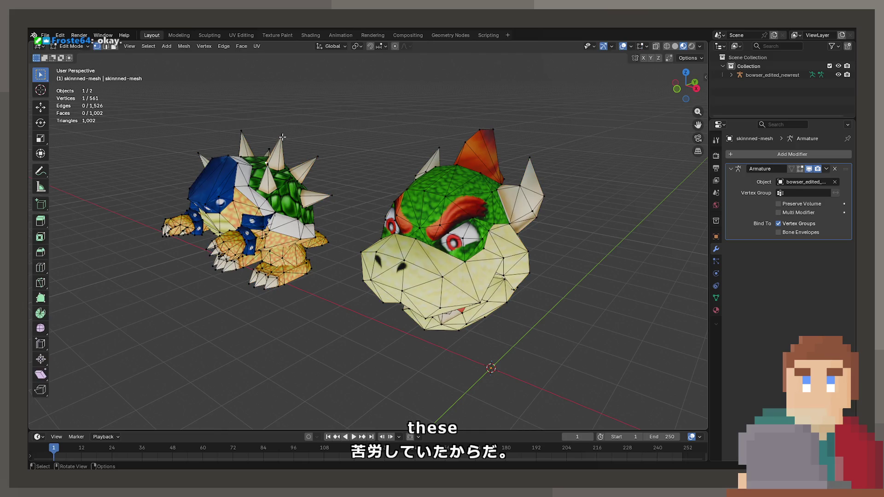
Test-move a connected spike piece to check whether it is separate, then cancel
{"action": "key", "text": "l"}
{"action": "key", "text": "g"}
{"action": "key", "text": "Escape"}
{"action": "key", "text": "Tab"}
{"action": "mouse_move", "coordinate": [357, 184]}
{"action": "middle_mouse_down"}
{"action": "mouse_move", "coordinate": [419, 253]}
{"action": "mouse_move", "coordinate": [438, 259]}
{"action": "mouse_move", "coordinate": [401, 248]}
{"action": "mouse_move", "coordinate": [426, 242]}
{"action": "mouse_move", "coordinate": [434, 221]}
{"action": "mouse_move", "coordinate": [371, 235]}
{"action": "middle_mouse_up"}
{"action": "scroll", "coordinate": [413, 254], "scroll_direction": "up", "scroll_amount": 3}
{"action": "key", "text": "Tab"}
{"action": "scroll", "coordinate": [400, 249], "scroll_direction": "up", "scroll_amount": 5}
Select the jaw with L and test-move it along Z before cancelling and deselecting
{"action": "left_click", "coordinate": [371, 236]}
{"action": "key", "text": "l"}
{"action": "key", "text": "g"}
{"action": "key", "text": "z"}
{"action": "key", "text": "Escape"}
{"action": "key", "text": "alt+a"}
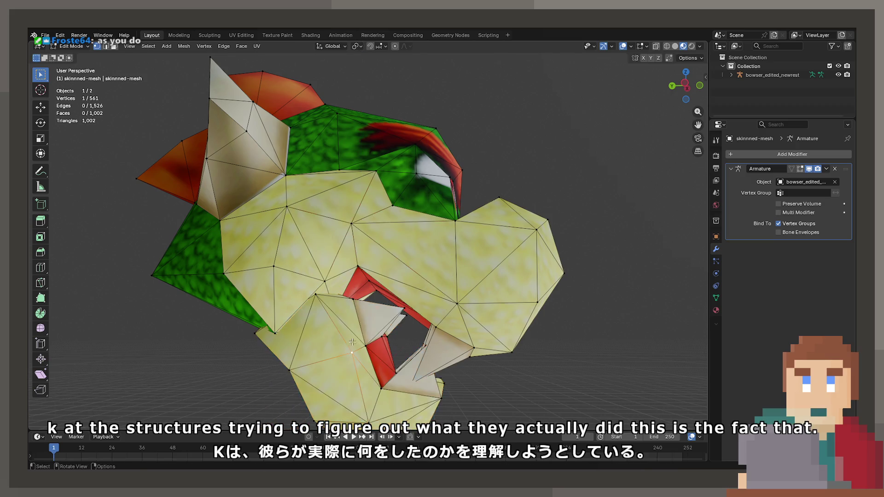
Reselect the jaw and lower it 0.86 m straight down along Z
{"action": "middle_click_drag", "start_coordinate": [357, 208], "coordinate": [357, 276]}
{"action": "key", "text": "l"}
{"action": "key", "text": "g"}
{"action": "key", "text": "z"}
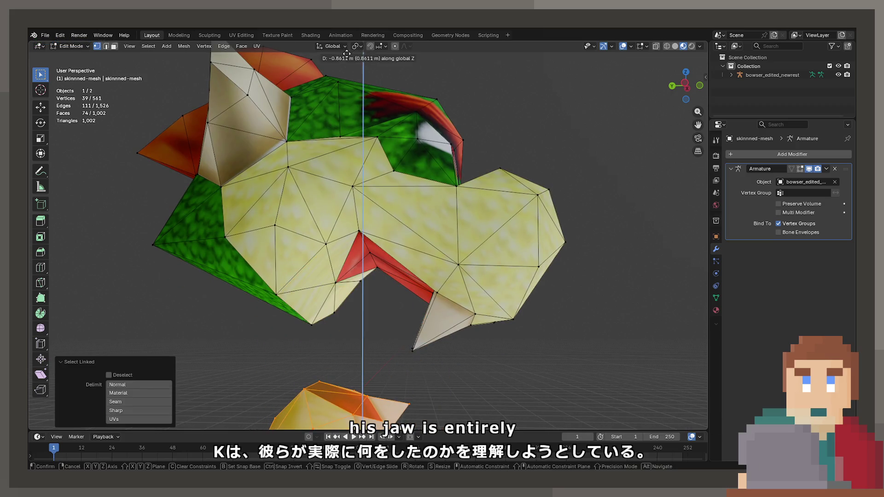
{"action": "left_click", "coordinate": [362, 414]}
{"action": "scroll", "coordinate": [236, 158], "scroll_direction": "down", "scroll_amount": 5}
{"action": "mouse_move", "coordinate": [236, 157]}
{"action": "middle_mouse_down"}
{"action": "mouse_move", "coordinate": [312, 190]}
{"action": "mouse_move", "coordinate": [391, 257]}
{"action": "middle_mouse_up"}
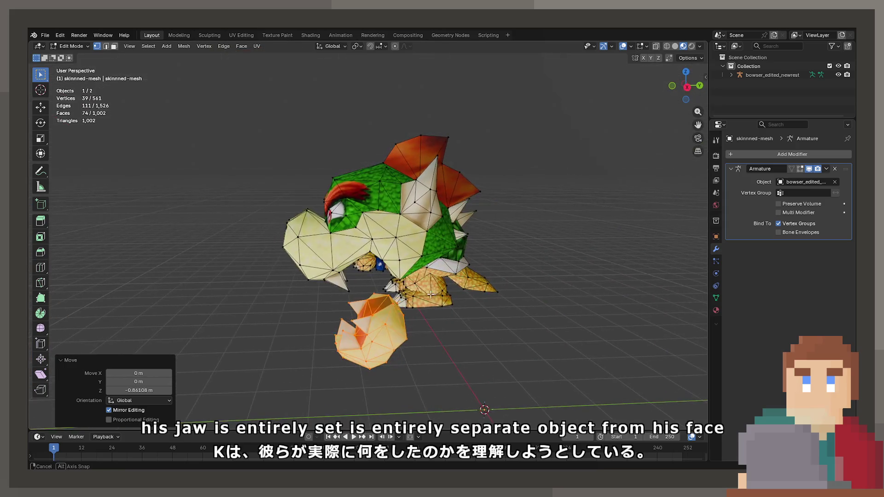
Hide and reveal the jaw, then drop it to 1.3322 m below the head along Z
{"action": "key", "text": "h"}
{"action": "right_click", "coordinate": [427, 303]}
{"action": "key", "text": "Escape"}
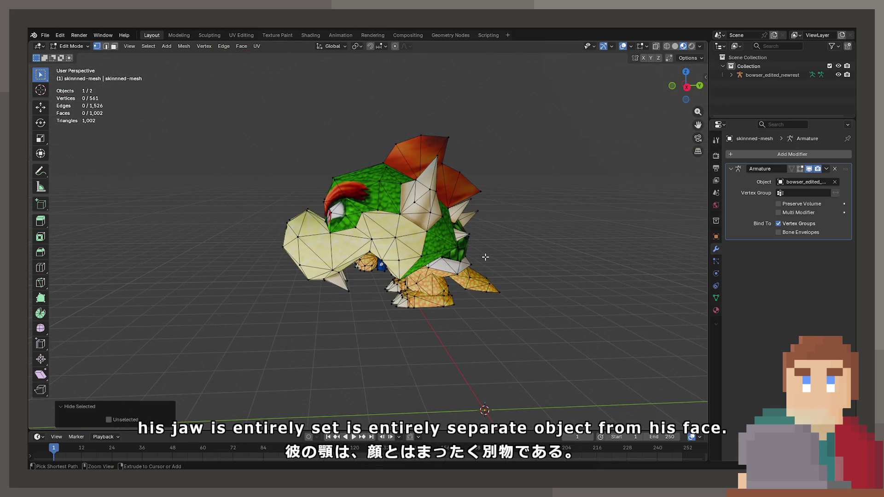
{"action": "key", "text": "alt+h"}
{"action": "key", "text": "g"}
{"action": "key", "text": "x"}
{"action": "key", "text": "z"}
{"action": "left_click", "coordinate": [481, 313]}
{"action": "mouse_move", "coordinate": [481, 313]}
{"action": "middle_mouse_down"}
{"action": "mouse_move", "coordinate": [481, 299]}
{"action": "mouse_move", "coordinate": [539, 306]}
{"action": "mouse_move", "coordinate": [523, 256]}
{"action": "mouse_move", "coordinate": [454, 262]}
{"action": "mouse_move", "coordinate": [391, 295]}
{"action": "mouse_move", "coordinate": [421, 297]}
{"action": "middle_mouse_up"}
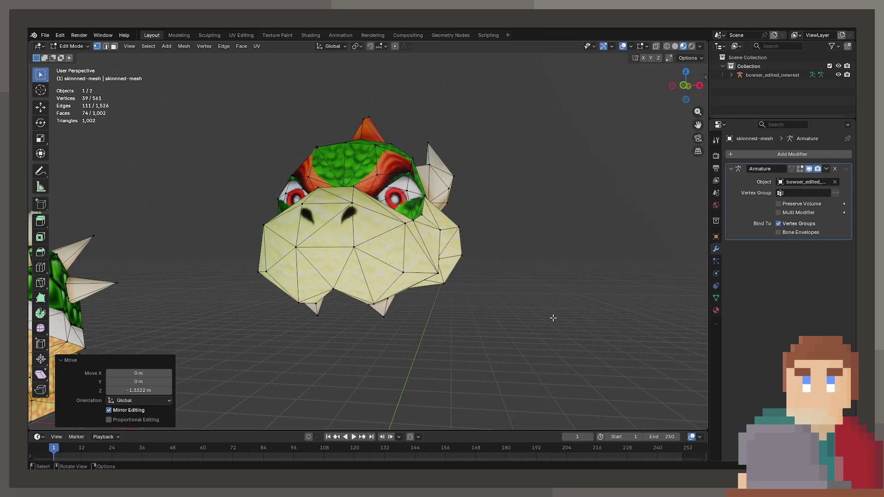
{"action": "scroll", "coordinate": [484, 238], "scroll_direction": "up", "scroll_amount": 5}
{"action": "mouse_move", "coordinate": [483, 239]}
{"action": "middle_mouse_down"}
{"action": "mouse_move", "coordinate": [490, 256]}
{"action": "mouse_move", "coordinate": [404, 263]}
{"action": "middle_mouse_up"}
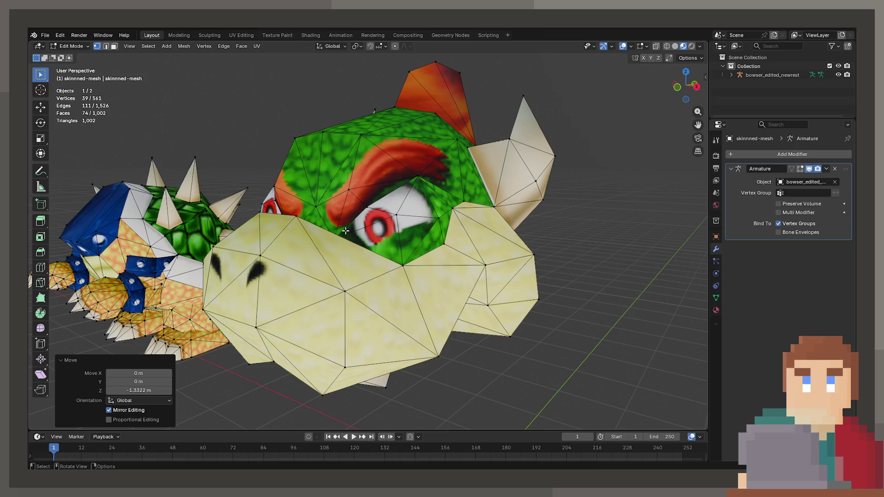
{"action": "middle_click_drag", "start_coordinate": [346, 231], "coordinate": [413, 246]}
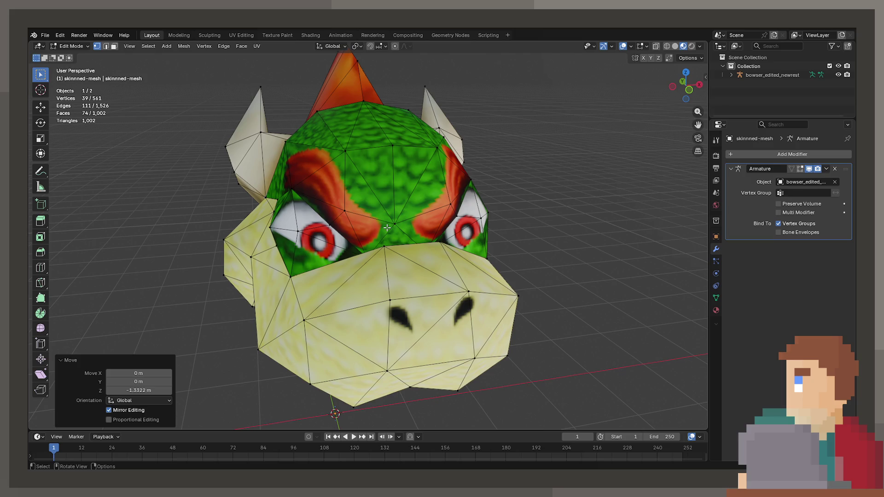
{"action": "mouse_move", "coordinate": [374, 223]}
{"action": "middle_mouse_down"}
{"action": "mouse_move", "coordinate": [373, 264]}
{"action": "mouse_move", "coordinate": [347, 217]}
{"action": "middle_mouse_up"}
{"action": "left_click", "coordinate": [346, 213]}
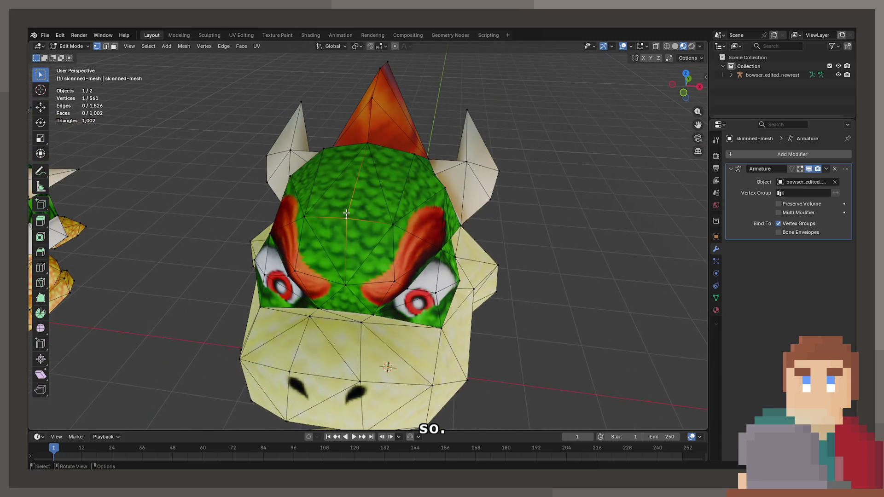
{"action": "left_click", "coordinate": [354, 285]}
{"action": "key", "text": "a"}
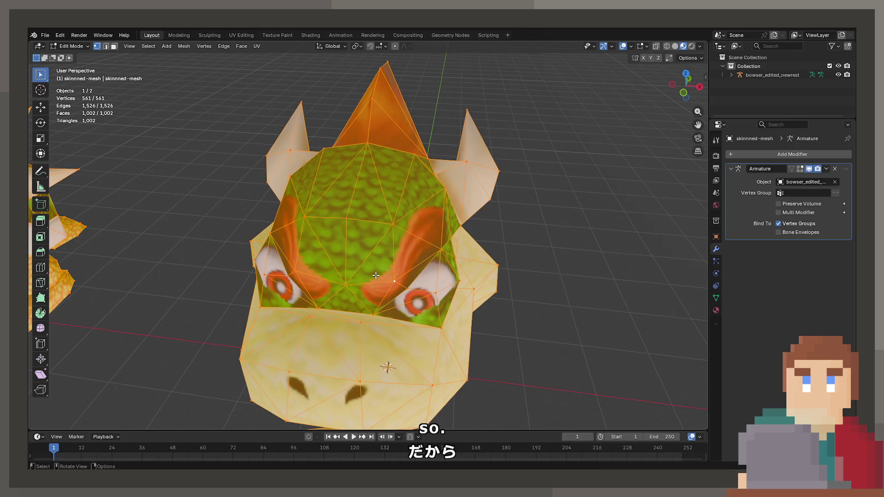
{"action": "key", "text": "m"}
{"action": "left_click", "coordinate": [373, 276]}
{"action": "mouse_move", "coordinate": [373, 276]}
{"action": "middle_mouse_down"}
{"action": "mouse_move", "coordinate": [426, 266]}
{"action": "mouse_move", "coordinate": [313, 256]}
{"action": "mouse_move", "coordinate": [276, 280]}
{"action": "mouse_move", "coordinate": [568, 279]}
{"action": "mouse_move", "coordinate": [578, 264]}
{"action": "mouse_move", "coordinate": [372, 242]}
{"action": "middle_mouse_up"}
{"action": "key", "text": "alt+a"}
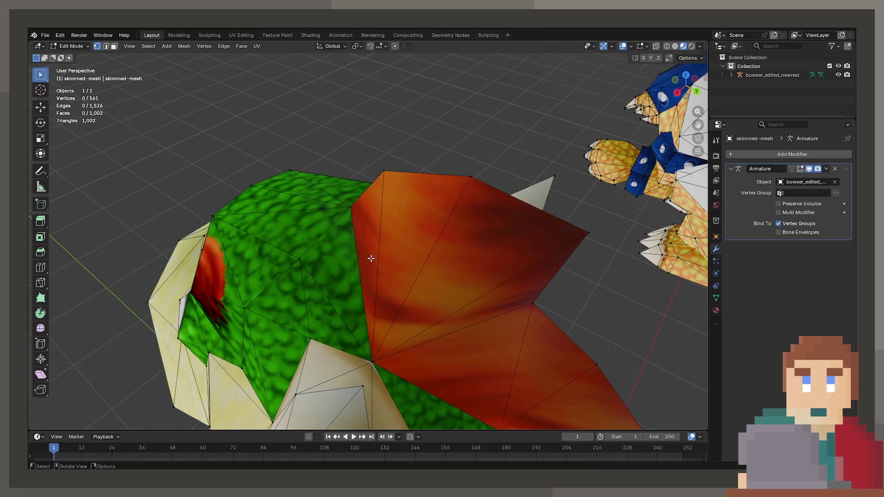
{"action": "middle_click_drag", "start_coordinate": [371, 258], "coordinate": [404, 197]}
{"action": "left_click", "coordinate": [406, 188]}
{"action": "mouse_move", "coordinate": [624, 140]}
{"action": "middle_mouse_down"}
{"action": "mouse_move", "coordinate": [604, 123]}
{"action": "mouse_move", "coordinate": [360, 190]}
{"action": "mouse_move", "coordinate": [344, 266]}
{"action": "mouse_move", "coordinate": [283, 325]}
{"action": "mouse_move", "coordinate": [337, 342]}
{"action": "mouse_move", "coordinate": [322, 322]}
{"action": "mouse_move", "coordinate": [335, 225]}
{"action": "mouse_move", "coordinate": [369, 196]}
{"action": "middle_mouse_up"}
{"action": "key", "text": "e"}
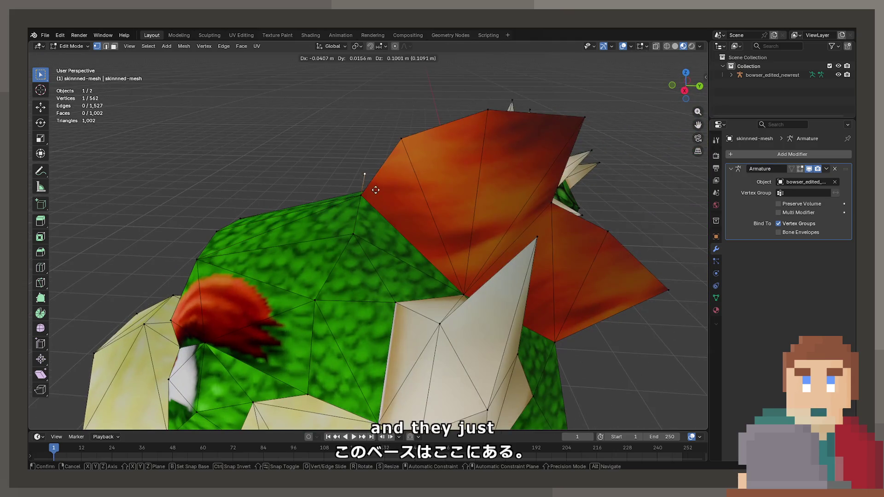
{"action": "key", "text": "z"}
{"action": "left_click", "coordinate": [394, 158]}
{"action": "key", "text": "g"}
{"action": "key", "text": "x"}
{"action": "key", "text": "y"}
{"action": "left_click", "coordinate": [430, 158]}
{"action": "mouse_move", "coordinate": [429, 158]}
{"action": "middle_mouse_down"}
{"action": "mouse_move", "coordinate": [425, 280]}
{"action": "mouse_move", "coordinate": [359, 244]}
{"action": "mouse_move", "coordinate": [325, 244]}
{"action": "mouse_move", "coordinate": [363, 242]}
{"action": "mouse_move", "coordinate": [397, 301]}
{"action": "mouse_move", "coordinate": [350, 304]}
{"action": "mouse_move", "coordinate": [399, 224]}
{"action": "mouse_move", "coordinate": [493, 203]}
{"action": "middle_mouse_up"}
{"action": "key", "text": "m"}
{"action": "left_click", "coordinate": [421, 291]}
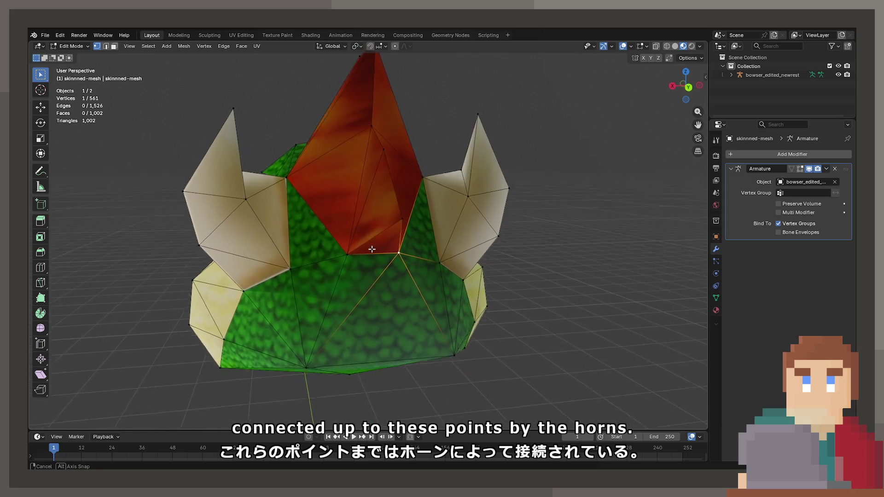
{"action": "mouse_move", "coordinate": [358, 238]}
{"action": "middle_mouse_down"}
{"action": "mouse_move", "coordinate": [322, 248]}
{"action": "mouse_move", "coordinate": [385, 286]}
{"action": "mouse_move", "coordinate": [363, 262]}
{"action": "mouse_move", "coordinate": [378, 252]}
{"action": "mouse_move", "coordinate": [379, 274]}
{"action": "mouse_move", "coordinate": [358, 186]}
{"action": "mouse_move", "coordinate": [480, 188]}
{"action": "middle_mouse_up"}
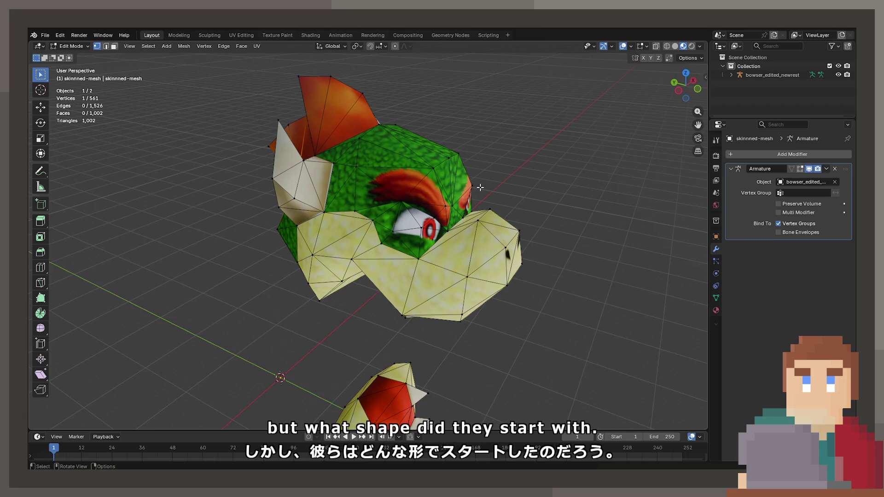
{"action": "middle_click_drag", "start_coordinate": [480, 187], "coordinate": [361, 187]}
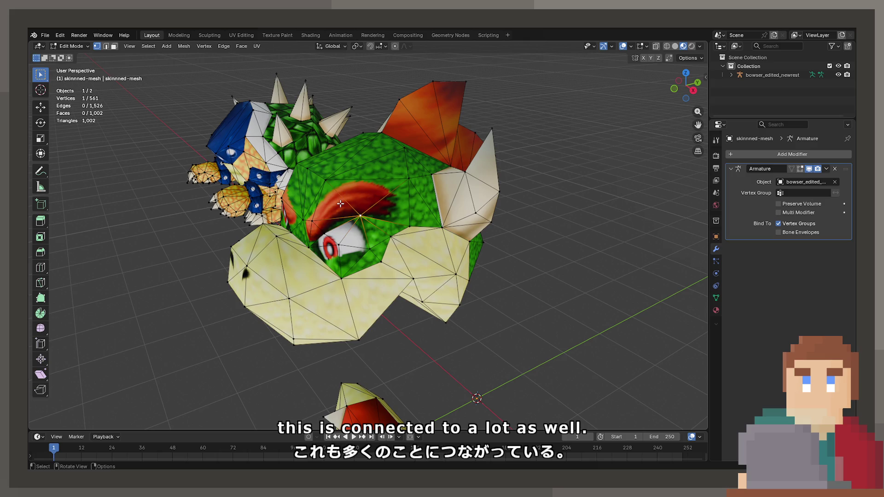
{"action": "mouse_move", "coordinate": [332, 209]}
{"action": "middle_mouse_down"}
{"action": "mouse_move", "coordinate": [410, 231]}
{"action": "mouse_move", "coordinate": [397, 239]}
{"action": "middle_mouse_up"}
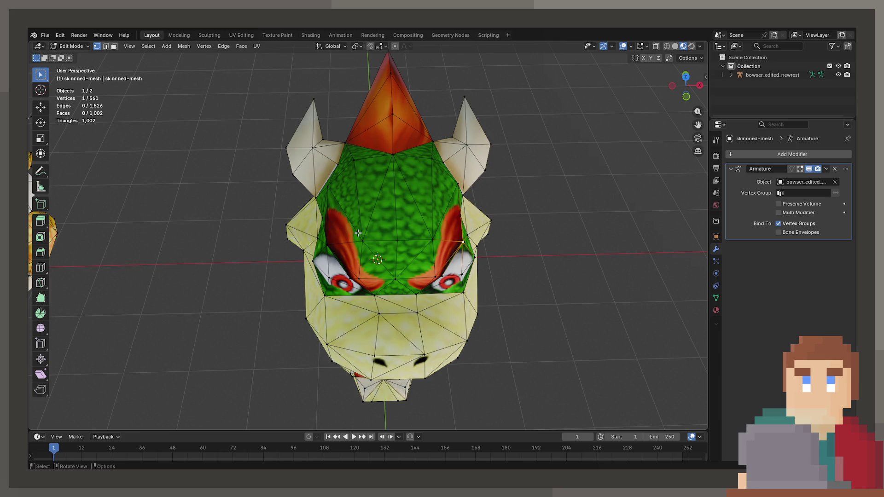
{"action": "mouse_move", "coordinate": [358, 233]}
{"action": "middle_mouse_down"}
{"action": "mouse_move", "coordinate": [348, 145]}
{"action": "mouse_move", "coordinate": [460, 167]}
{"action": "mouse_move", "coordinate": [380, 152]}
{"action": "middle_mouse_up"}
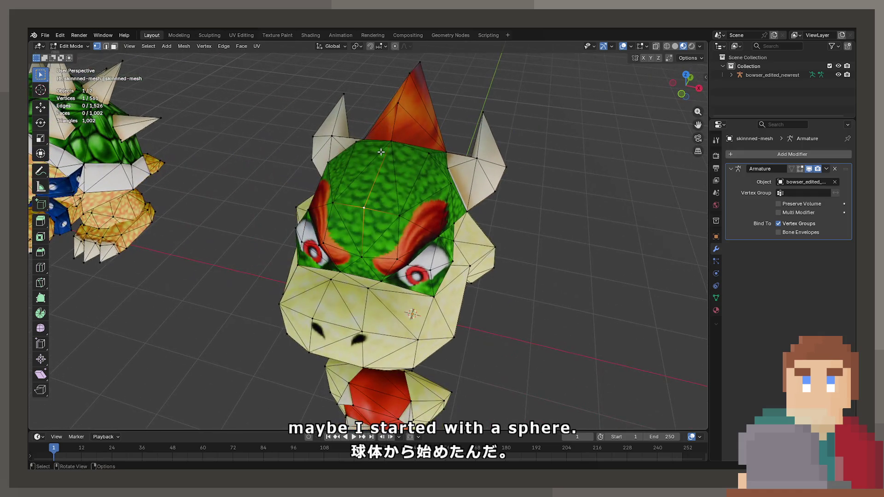
{"action": "left_click", "coordinate": [422, 153]}
{"action": "left_click", "coordinate": [363, 211]}
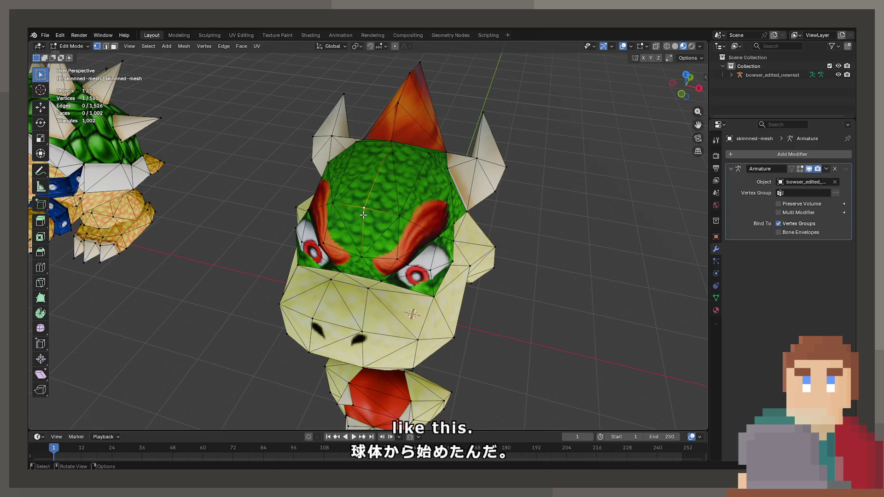
{"action": "mouse_move", "coordinate": [380, 262]}
{"action": "middle_mouse_down"}
{"action": "mouse_move", "coordinate": [328, 218]}
{"action": "mouse_move", "coordinate": [335, 245]}
{"action": "mouse_move", "coordinate": [337, 179]}
{"action": "mouse_move", "coordinate": [331, 222]}
{"action": "mouse_move", "coordinate": [310, 265]}
{"action": "middle_mouse_up"}
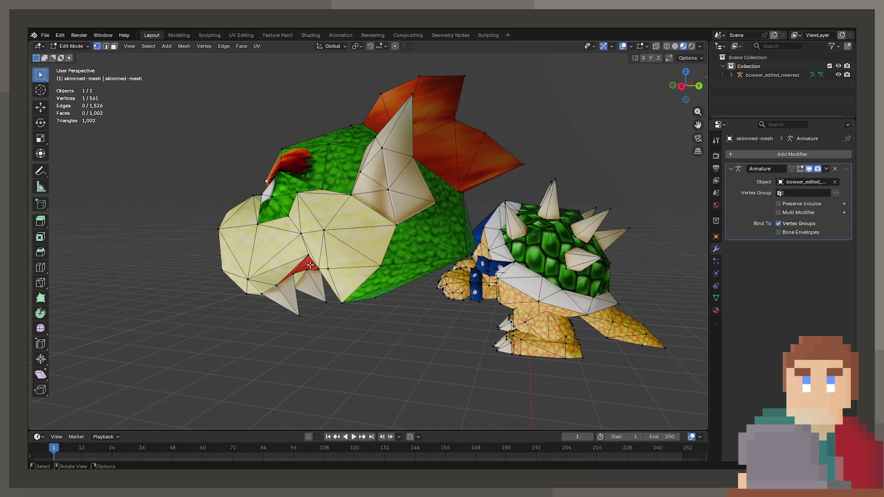
{"action": "mouse_move", "coordinate": [310, 265]}
{"action": "middle_mouse_down"}
{"action": "mouse_move", "coordinate": [503, 310]}
{"action": "mouse_move", "coordinate": [532, 327]}
{"action": "middle_mouse_up"}
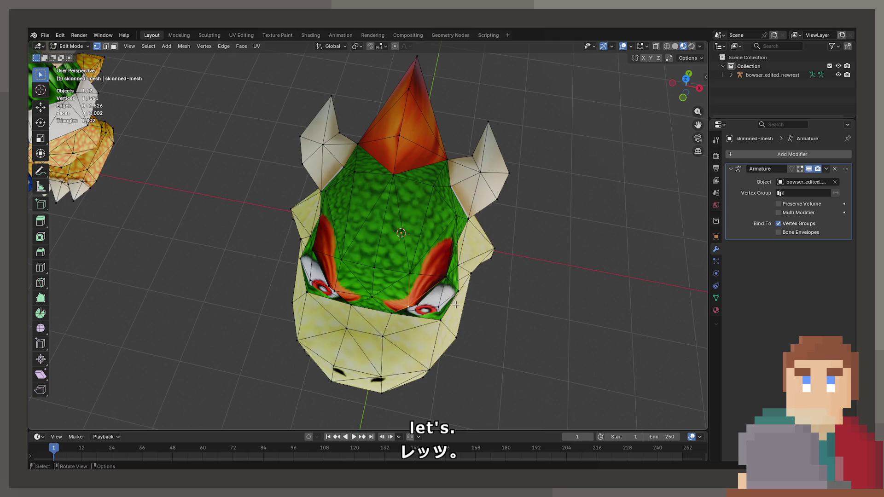
{"action": "mouse_move", "coordinate": [444, 272]}
{"action": "middle_mouse_down"}
{"action": "mouse_move", "coordinate": [431, 224]}
{"action": "mouse_move", "coordinate": [403, 203]}
{"action": "mouse_move", "coordinate": [459, 249]}
{"action": "middle_mouse_up"}
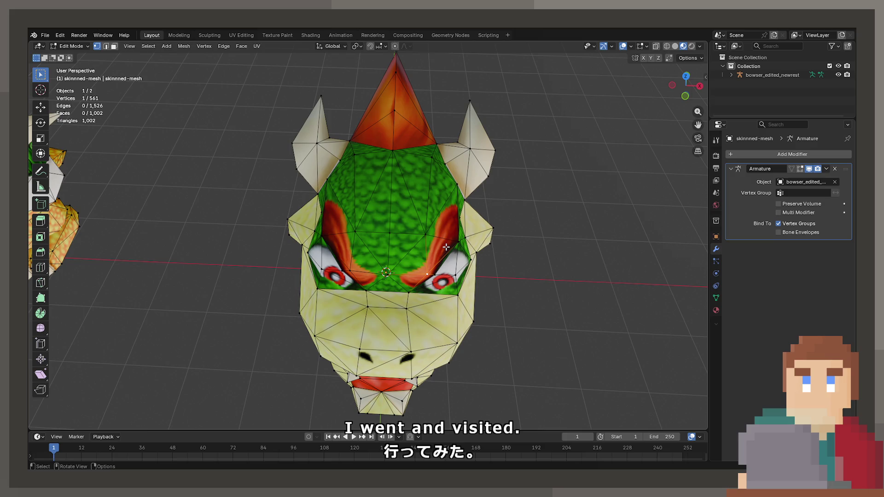
{"action": "left_click", "coordinate": [457, 343], "text": "ctrl"}
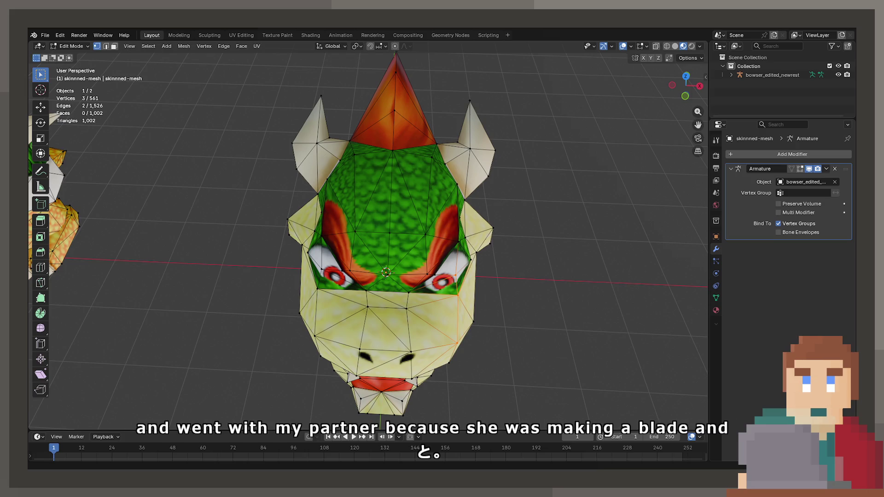
{"action": "mouse_move", "coordinate": [385, 272]}
{"action": "middle_mouse_down"}
{"action": "mouse_move", "coordinate": [352, 255]}
{"action": "mouse_move", "coordinate": [372, 236]}
{"action": "mouse_move", "coordinate": [354, 228]}
{"action": "middle_mouse_up"}
{"action": "scroll", "coordinate": [348, 226], "scroll_direction": "up", "scroll_amount": 2}
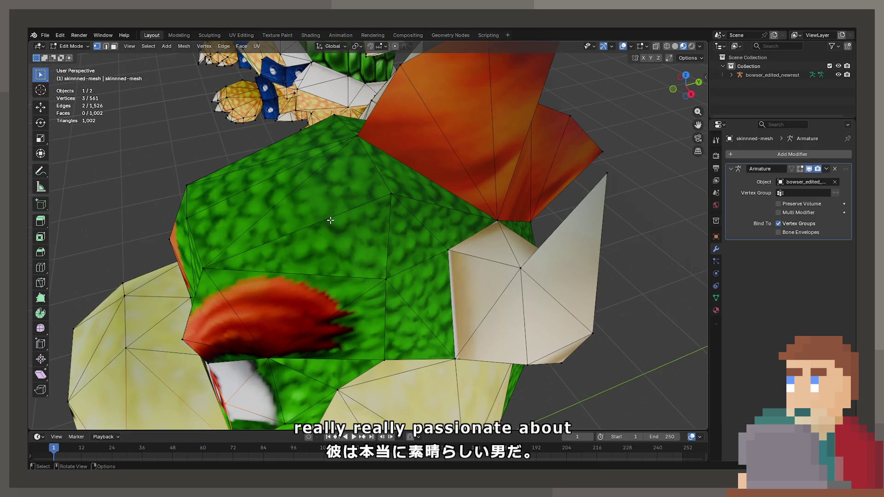
{"action": "middle_click_drag", "start_coordinate": [325, 216], "coordinate": [423, 259]}
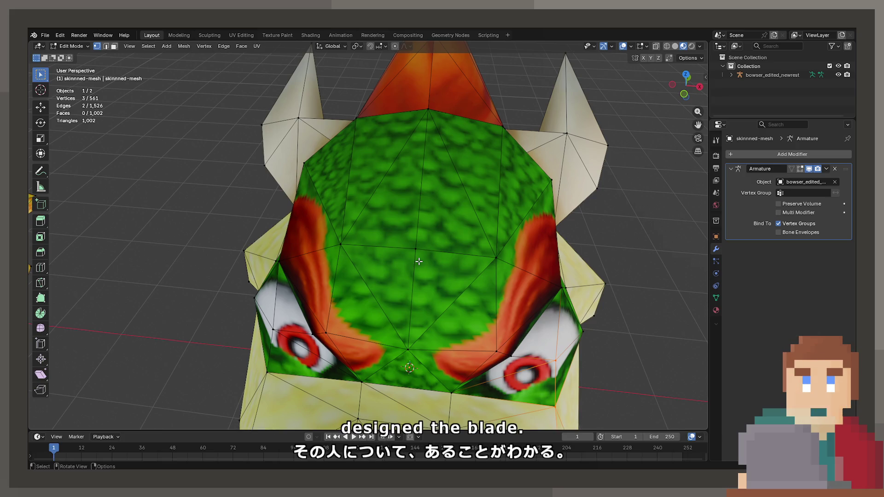
{"action": "mouse_move", "coordinate": [417, 262]}
{"action": "middle_mouse_down"}
{"action": "mouse_move", "coordinate": [295, 199]}
{"action": "mouse_move", "coordinate": [339, 233]}
{"action": "mouse_move", "coordinate": [388, 236]}
{"action": "mouse_move", "coordinate": [336, 212]}
{"action": "middle_mouse_up"}
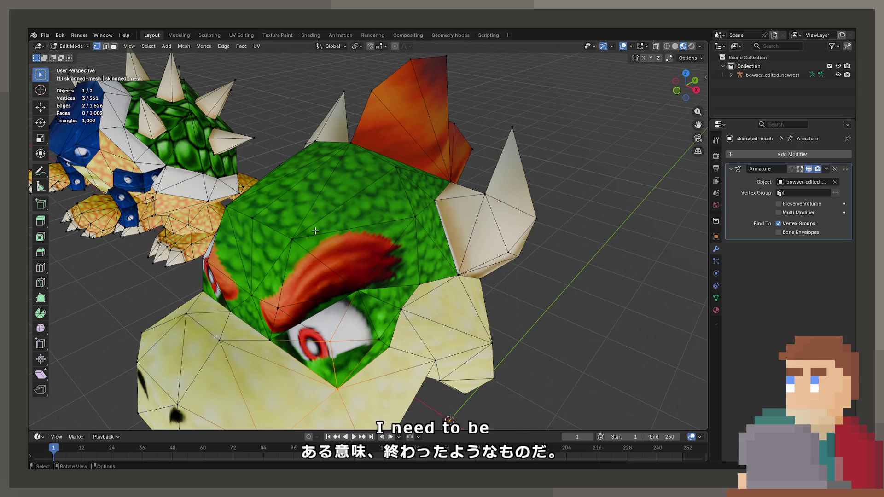
{"action": "mouse_move", "coordinate": [315, 231]}
{"action": "middle_mouse_down"}
{"action": "mouse_move", "coordinate": [461, 234]}
{"action": "mouse_move", "coordinate": [414, 237]}
{"action": "middle_mouse_up"}
{"action": "left_click", "coordinate": [356, 202]}
{"action": "mouse_move", "coordinate": [315, 191]}
{"action": "middle_mouse_down"}
{"action": "mouse_move", "coordinate": [331, 202]}
{"action": "mouse_move", "coordinate": [411, 170]}
{"action": "mouse_move", "coordinate": [400, 175]}
{"action": "mouse_move", "coordinate": [400, 194]}
{"action": "middle_mouse_up"}
{"action": "left_click_drag", "start_coordinate": [400, 249], "coordinate": [400, 280]}
{"action": "middle_click_drag", "start_coordinate": [400, 280], "coordinate": [395, 328]}
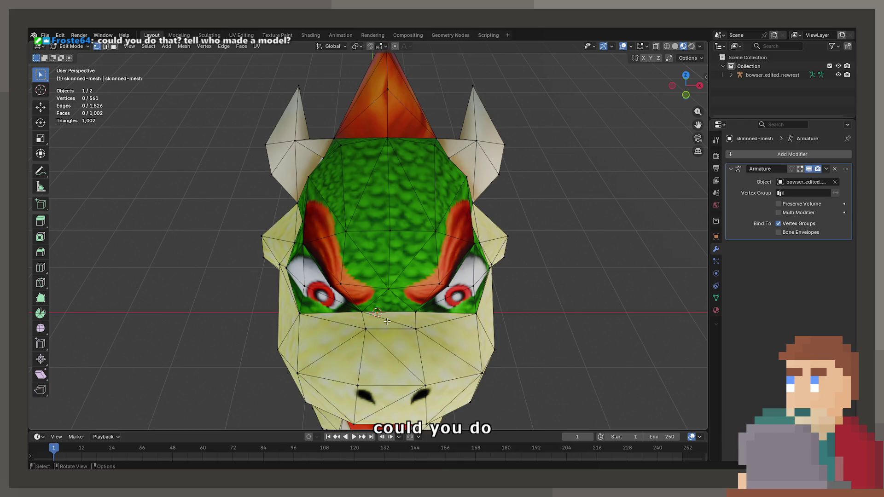
{"action": "mouse_move", "coordinate": [386, 322]}
{"action": "middle_mouse_down"}
{"action": "mouse_move", "coordinate": [513, 256]}
{"action": "mouse_move", "coordinate": [513, 181]}
{"action": "mouse_move", "coordinate": [497, 144]}
{"action": "mouse_move", "coordinate": [346, 166]}
{"action": "mouse_move", "coordinate": [339, 172]}
{"action": "mouse_move", "coordinate": [355, 178]}
{"action": "mouse_move", "coordinate": [341, 185]}
{"action": "mouse_move", "coordinate": [340, 224]}
{"action": "mouse_move", "coordinate": [536, 205]}
{"action": "mouse_move", "coordinate": [532, 276]}
{"action": "middle_mouse_up"}
{"action": "scroll", "coordinate": [353, 186], "scroll_direction": "up", "scroll_amount": 2}
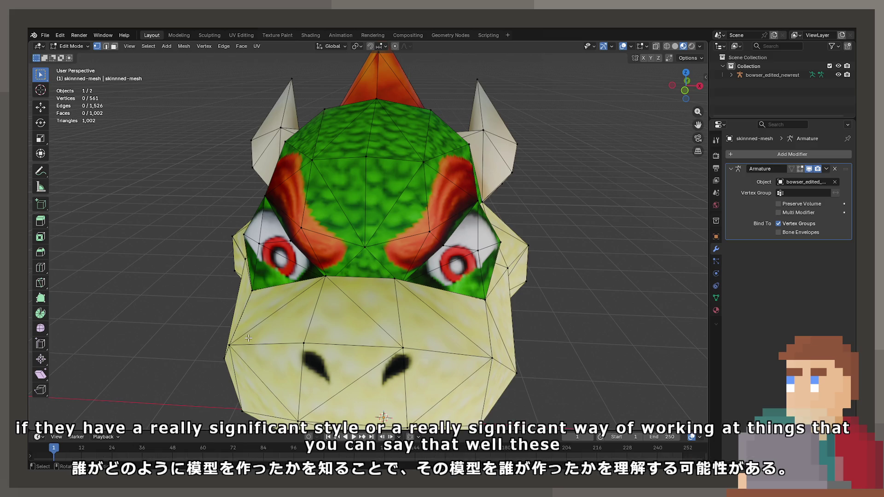
{"action": "middle_click_drag", "start_coordinate": [391, 218], "coordinate": [388, 205]}
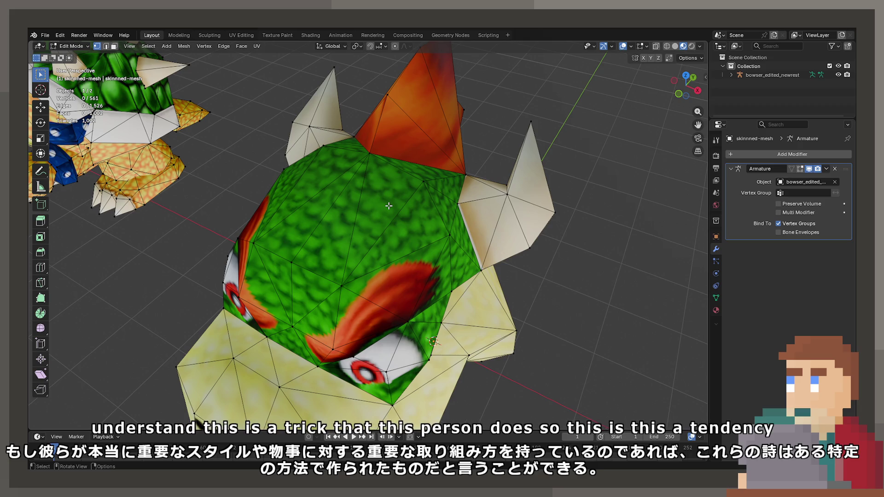
{"action": "mouse_move", "coordinate": [388, 206]}
{"action": "middle_mouse_down"}
{"action": "mouse_move", "coordinate": [298, 194]}
{"action": "mouse_move", "coordinate": [386, 265]}
{"action": "mouse_move", "coordinate": [267, 236]}
{"action": "mouse_move", "coordinate": [446, 305]}
{"action": "mouse_move", "coordinate": [302, 250]}
{"action": "mouse_move", "coordinate": [331, 224]}
{"action": "middle_mouse_up"}
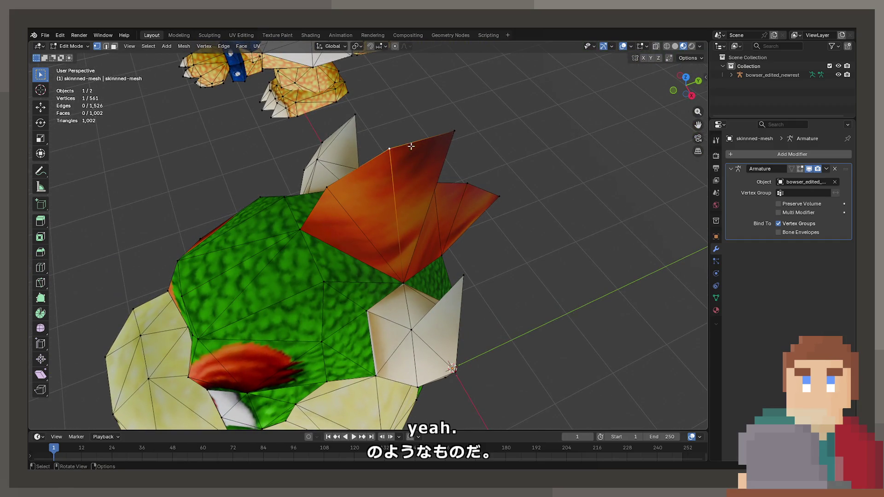
{"action": "middle_click_drag", "start_coordinate": [475, 142], "coordinate": [409, 204]}
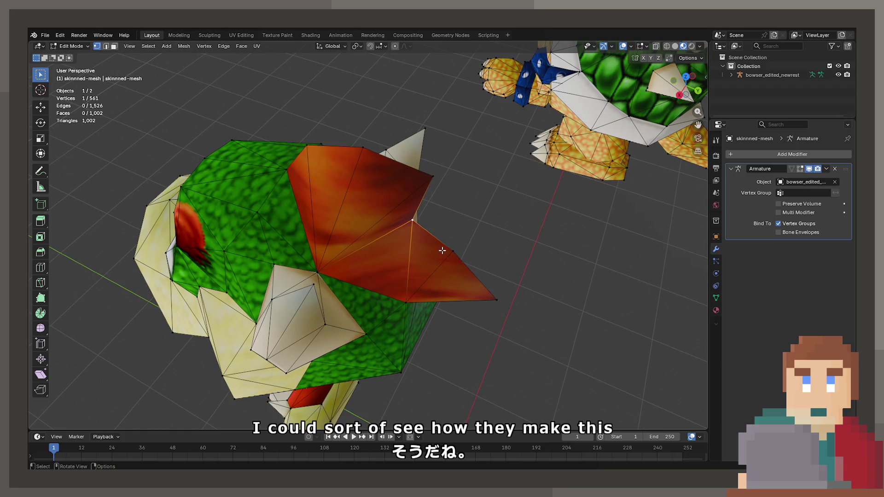
{"action": "mouse_move", "coordinate": [502, 291]}
{"action": "middle_mouse_down"}
{"action": "mouse_move", "coordinate": [460, 304]}
{"action": "mouse_move", "coordinate": [339, 266]}
{"action": "mouse_move", "coordinate": [334, 272]}
{"action": "mouse_move", "coordinate": [387, 258]}
{"action": "mouse_move", "coordinate": [373, 198]}
{"action": "mouse_move", "coordinate": [467, 164]}
{"action": "mouse_move", "coordinate": [501, 140]}
{"action": "mouse_move", "coordinate": [527, 158]}
{"action": "mouse_move", "coordinate": [526, 181]}
{"action": "mouse_move", "coordinate": [300, 201]}
{"action": "mouse_move", "coordinate": [436, 209]}
{"action": "middle_mouse_up"}
{"action": "key", "text": "g"}
{"action": "key", "text": "z"}
{"action": "right_click", "coordinate": [475, 254]}
{"action": "mouse_move", "coordinate": [435, 295]}
{"action": "middle_mouse_down"}
{"action": "mouse_move", "coordinate": [446, 295]}
{"action": "mouse_move", "coordinate": [360, 161]}
{"action": "middle_mouse_up"}
{"action": "mouse_move", "coordinate": [313, 181]}
{"action": "middle_mouse_down"}
{"action": "mouse_move", "coordinate": [370, 217]}
{"action": "mouse_move", "coordinate": [444, 159]}
{"action": "mouse_move", "coordinate": [391, 176]}
{"action": "middle_mouse_up"}
{"action": "key", "text": "Tab"}
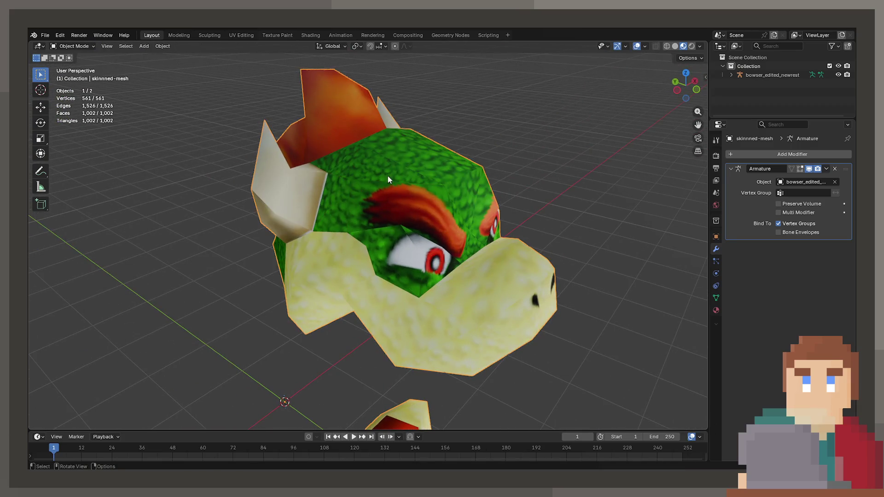
Switch the viewport to Wireframe, then Solid shading, and re-enter Edit Mode on the head mesh
{"action": "middle_click_drag", "start_coordinate": [446, 198], "coordinate": [424, 205]}
{"action": "key", "text": "z"}
{"action": "left_click", "coordinate": [378, 189]}
{"action": "mouse_move", "coordinate": [378, 188]}
{"action": "middle_mouse_down"}
{"action": "mouse_move", "coordinate": [355, 227]}
{"action": "mouse_move", "coordinate": [301, 214]}
{"action": "mouse_move", "coordinate": [294, 169]}
{"action": "mouse_move", "coordinate": [344, 163]}
{"action": "mouse_move", "coordinate": [361, 173]}
{"action": "mouse_move", "coordinate": [341, 211]}
{"action": "mouse_move", "coordinate": [405, 208]}
{"action": "mouse_move", "coordinate": [419, 230]}
{"action": "mouse_move", "coordinate": [387, 266]}
{"action": "mouse_move", "coordinate": [429, 251]}
{"action": "mouse_move", "coordinate": [413, 268]}
{"action": "mouse_move", "coordinate": [360, 252]}
{"action": "mouse_move", "coordinate": [315, 268]}
{"action": "mouse_move", "coordinate": [375, 243]}
{"action": "mouse_move", "coordinate": [434, 239]}
{"action": "mouse_move", "coordinate": [444, 265]}
{"action": "mouse_move", "coordinate": [424, 270]}
{"action": "mouse_move", "coordinate": [353, 203]}
{"action": "middle_mouse_up"}
{"action": "key", "text": "z"}
{"action": "key", "text": "Tab"}
{"action": "key", "text": "z"}
{"action": "key", "text": "z"}
{"action": "scroll", "coordinate": [423, 271], "scroll_direction": "up", "scroll_amount": 5}
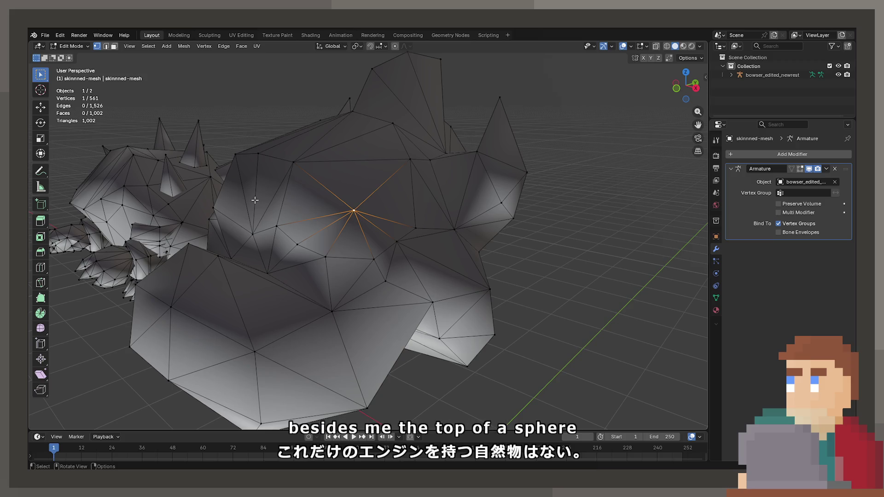
{"action": "middle_click_drag", "start_coordinate": [254, 200], "coordinate": [364, 211]}
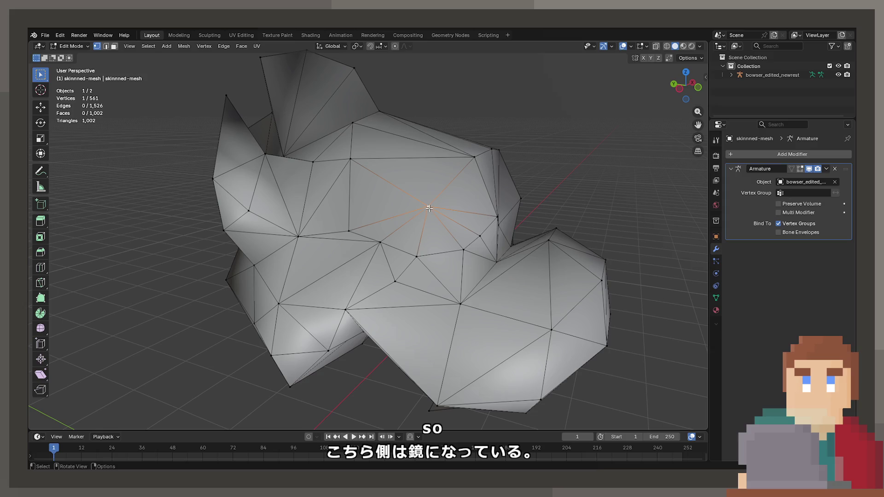
{"action": "middle_click_drag", "start_coordinate": [429, 185], "coordinate": [364, 219]}
{"action": "mouse_move", "coordinate": [479, 256]}
{"action": "middle_mouse_down"}
{"action": "mouse_move", "coordinate": [470, 264]}
{"action": "mouse_move", "coordinate": [438, 246]}
{"action": "mouse_move", "coordinate": [452, 219]}
{"action": "mouse_move", "coordinate": [325, 236]}
{"action": "mouse_move", "coordinate": [430, 242]}
{"action": "mouse_move", "coordinate": [323, 246]}
{"action": "mouse_move", "coordinate": [225, 204]}
{"action": "mouse_move", "coordinate": [263, 209]}
{"action": "mouse_move", "coordinate": [331, 244]}
{"action": "mouse_move", "coordinate": [398, 225]}
{"action": "middle_mouse_up"}
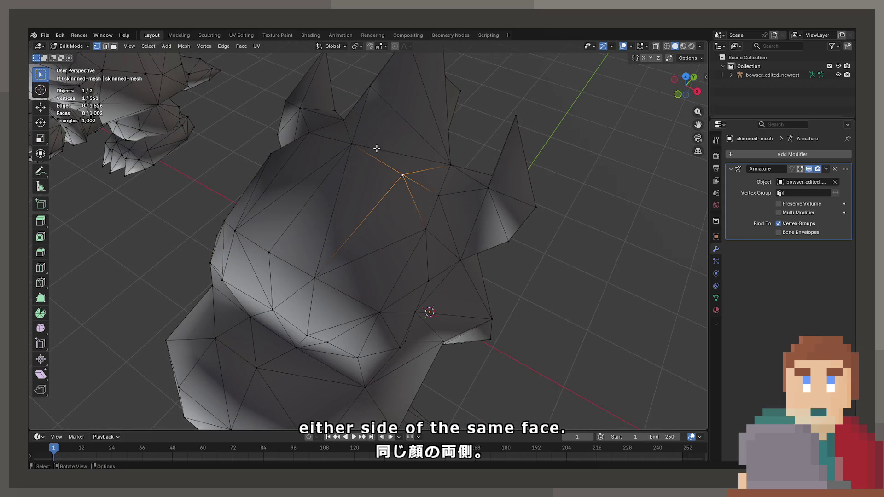
{"action": "mouse_move", "coordinate": [362, 149]}
{"action": "middle_mouse_down"}
{"action": "mouse_move", "coordinate": [410, 278]}
{"action": "mouse_move", "coordinate": [395, 205]}
{"action": "mouse_move", "coordinate": [424, 271]}
{"action": "mouse_move", "coordinate": [465, 250]}
{"action": "mouse_move", "coordinate": [480, 304]}
{"action": "middle_mouse_up"}
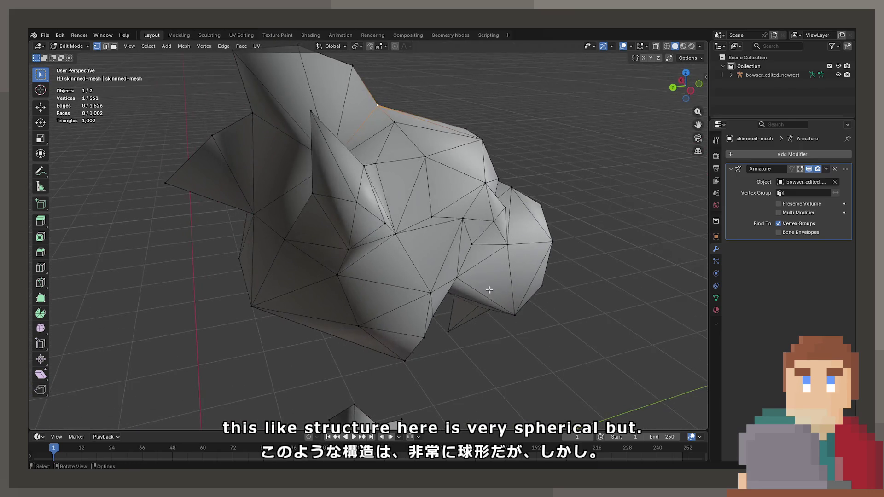
{"action": "mouse_move", "coordinate": [425, 249]}
{"action": "middle_mouse_down"}
{"action": "mouse_move", "coordinate": [482, 243]}
{"action": "mouse_move", "coordinate": [439, 253]}
{"action": "middle_mouse_up"}
{"action": "mouse_move", "coordinate": [389, 273]}
{"action": "middle_mouse_down"}
{"action": "mouse_move", "coordinate": [366, 283]}
{"action": "mouse_move", "coordinate": [506, 277]}
{"action": "mouse_move", "coordinate": [411, 282]}
{"action": "middle_mouse_up"}
{"action": "middle_click_drag", "start_coordinate": [498, 325], "coordinate": [505, 332]}
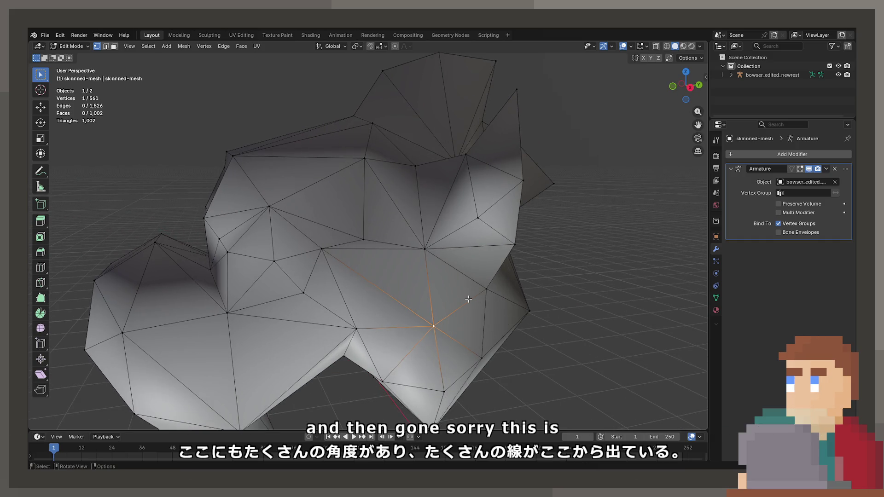
{"action": "middle_click_drag", "start_coordinate": [468, 299], "coordinate": [357, 312]}
{"action": "middle_click_drag", "start_coordinate": [416, 317], "coordinate": [392, 273]}
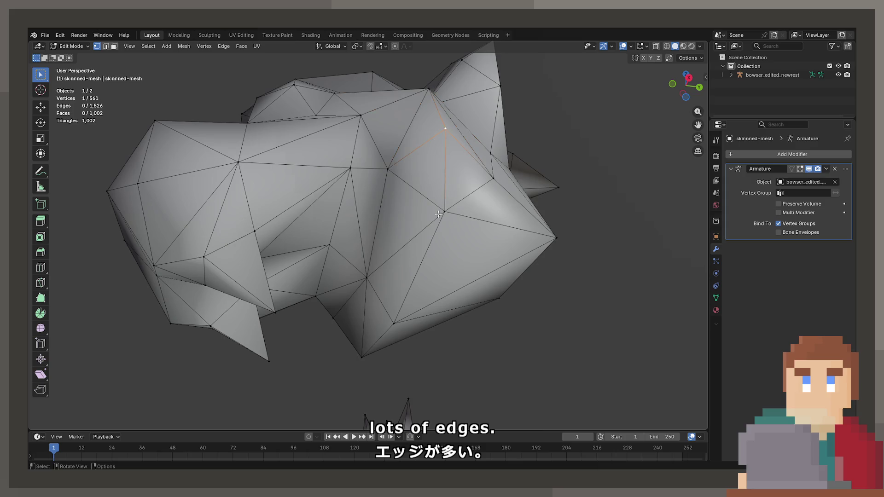
{"action": "scroll", "coordinate": [384, 279], "scroll_direction": "up", "scroll_amount": 3}
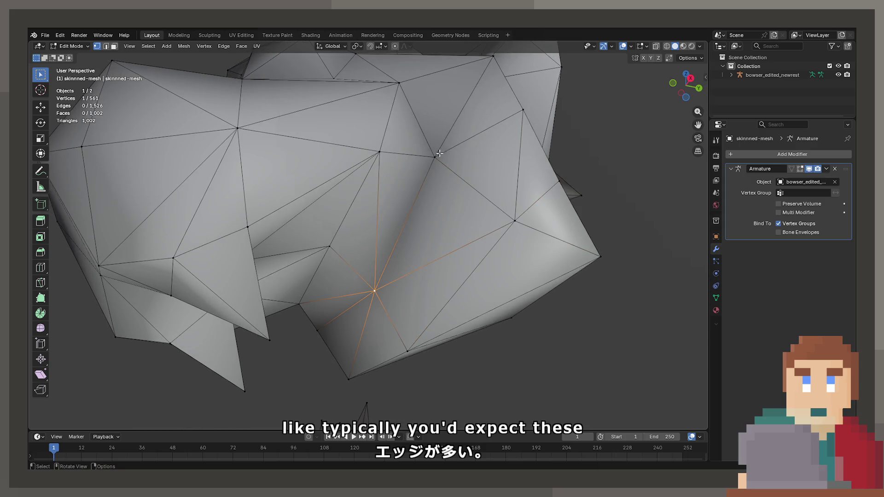
{"action": "middle_click_drag", "start_coordinate": [375, 153], "coordinate": [428, 202]}
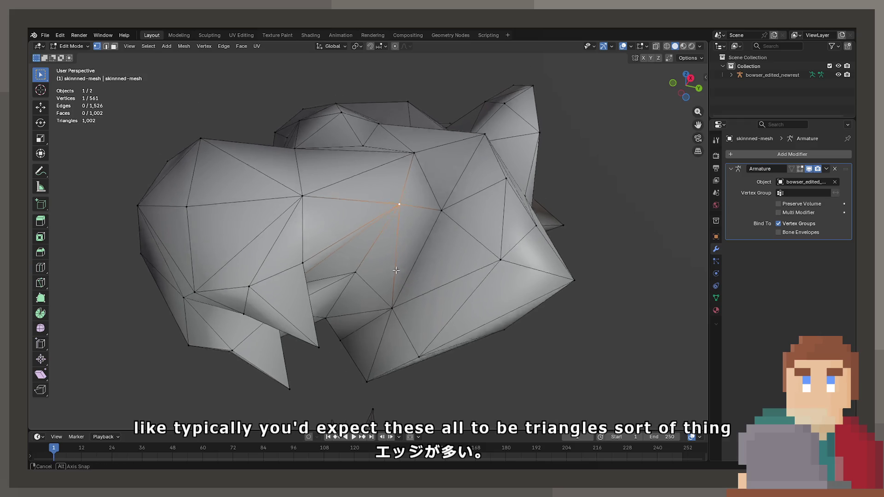
{"action": "scroll", "coordinate": [437, 212], "scroll_direction": "up", "scroll_amount": 5}
{"action": "scroll", "coordinate": [455, 226], "scroll_direction": "down", "scroll_amount": 4}
{"action": "scroll", "coordinate": [456, 226], "scroll_direction": "up", "scroll_amount": 4}
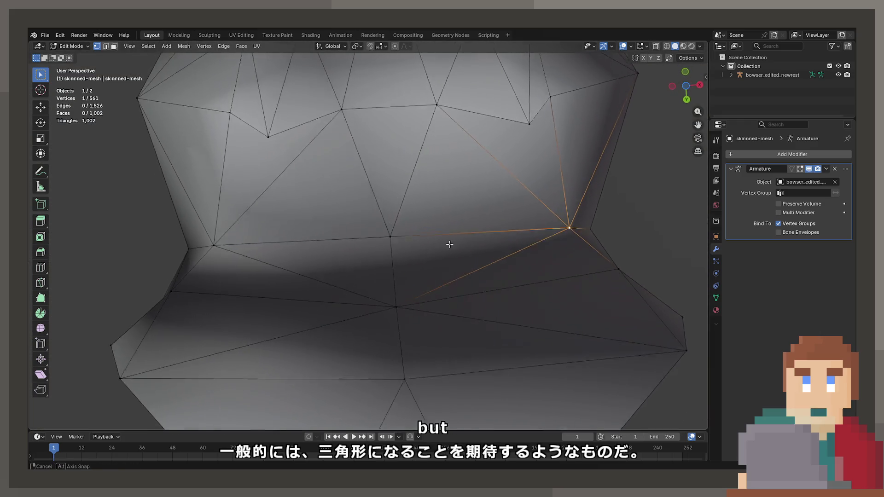
{"action": "middle_click_drag", "start_coordinate": [446, 250], "coordinate": [415, 250]}
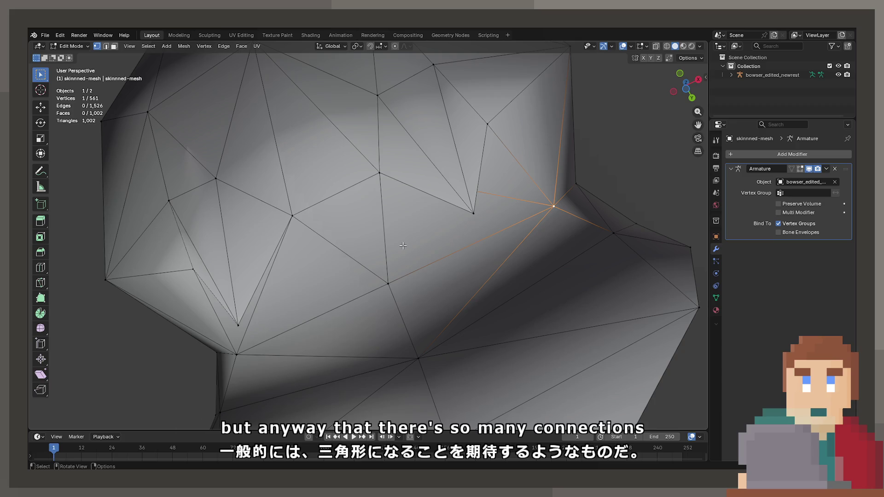
{"action": "left_click", "coordinate": [400, 281]}
{"action": "middle_click_drag", "start_coordinate": [400, 281], "coordinate": [375, 294]}
{"action": "mouse_move", "coordinate": [323, 314]}
{"action": "middle_mouse_down"}
{"action": "mouse_move", "coordinate": [304, 259]}
{"action": "mouse_move", "coordinate": [269, 298]}
{"action": "middle_mouse_up"}
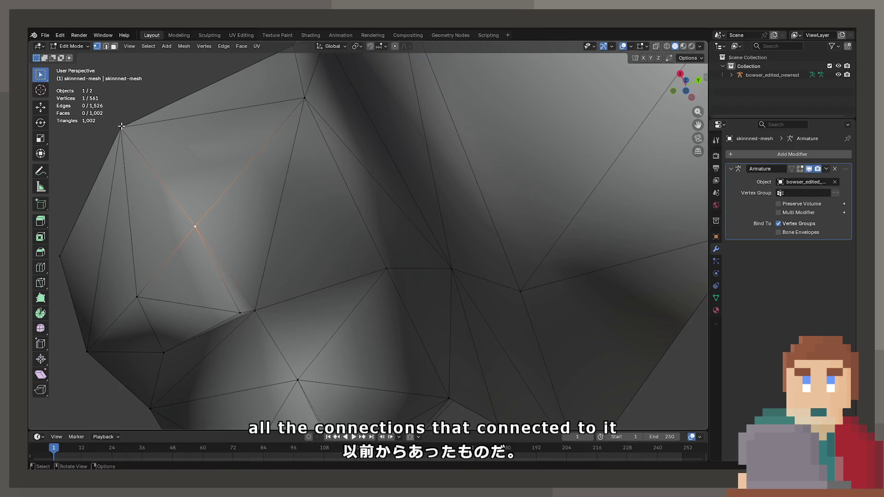
{"action": "scroll", "coordinate": [302, 148], "scroll_direction": "down", "scroll_amount": 5}
{"action": "middle_click_drag", "start_coordinate": [313, 166], "coordinate": [432, 244]}
{"action": "left_click", "coordinate": [441, 203]}
{"action": "mouse_move", "coordinate": [441, 205]}
{"action": "middle_mouse_down"}
{"action": "mouse_move", "coordinate": [487, 225]}
{"action": "mouse_move", "coordinate": [486, 237]}
{"action": "middle_mouse_up"}
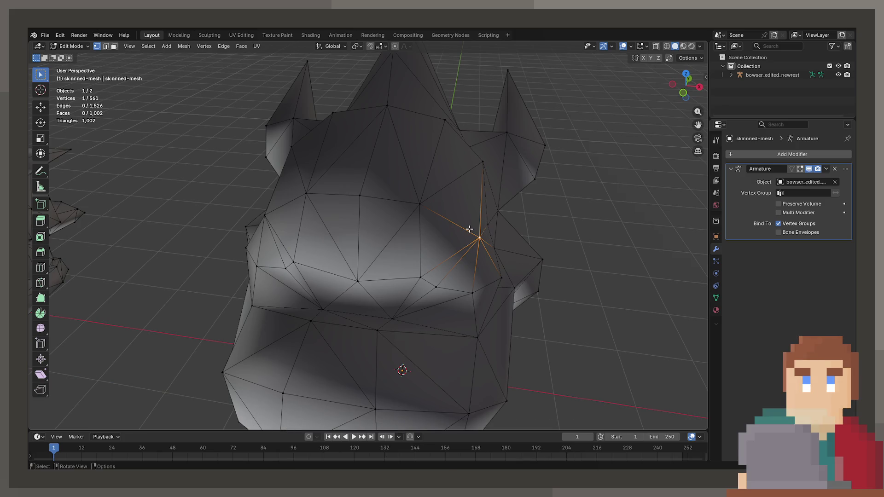
{"action": "mouse_move", "coordinate": [412, 226]}
{"action": "middle_mouse_down"}
{"action": "mouse_move", "coordinate": [437, 230]}
{"action": "mouse_move", "coordinate": [414, 237]}
{"action": "mouse_move", "coordinate": [404, 221]}
{"action": "mouse_move", "coordinate": [391, 268]}
{"action": "middle_mouse_up"}
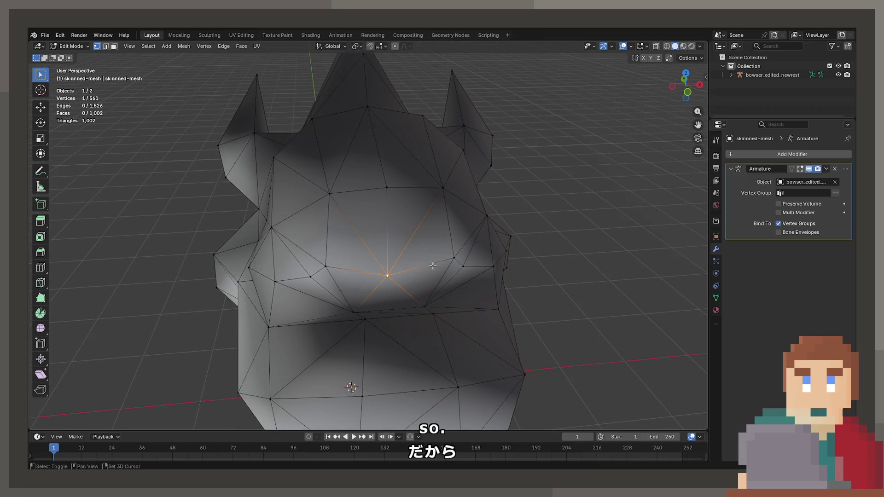
Duplicate the head mesh and place the copy beside the original along X
{"action": "key", "text": "Tab"}
{"action": "scroll", "coordinate": [441, 253], "scroll_direction": "down", "scroll_amount": 4}
{"action": "key", "text": "shift+d"}
{"action": "key", "text": "x"}
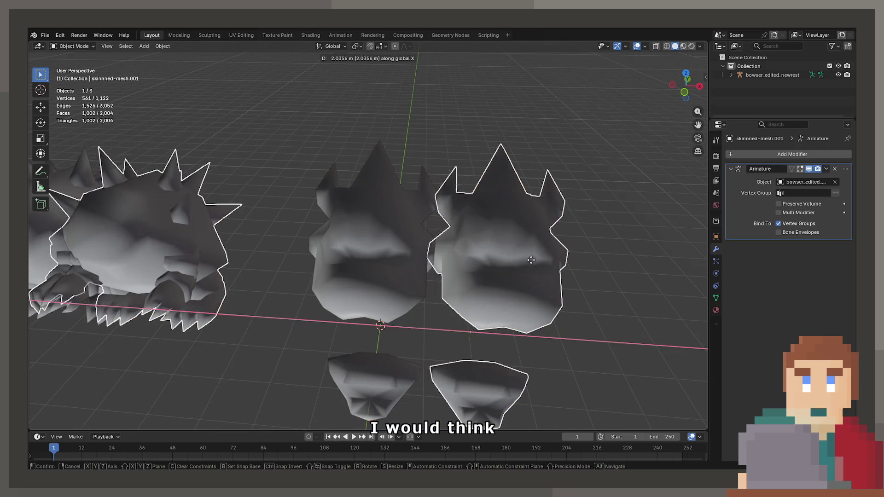
{"action": "left_click", "coordinate": [589, 254]}
In wireframe, box-select the copy's body and jaw and delete those vertices
{"action": "key", "text": "Tab"}
{"action": "middle_click_drag", "start_coordinate": [624, 259], "coordinate": [537, 241]}
{"action": "scroll", "coordinate": [536, 241], "scroll_direction": "down", "scroll_amount": 3}
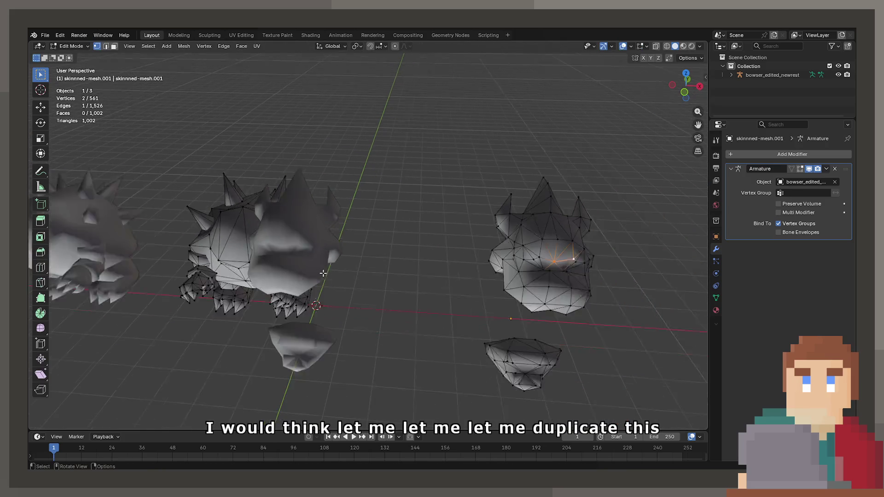
{"action": "key", "text": "z"}
{"action": "left_click", "coordinate": [309, 266]}
{"action": "left_click_drag", "start_coordinate": [211, 161], "coordinate": [335, 306]}
{"action": "mouse_move", "coordinate": [587, 418]}
{"action": "left_mouse_down", "text": "shift"}
{"action": "mouse_move", "coordinate": [429, 295]}
{"action": "mouse_move", "coordinate": [447, 298]}
{"action": "left_mouse_up", "text": "shift"}
{"action": "key", "text": "x"}
{"action": "left_click", "coordinate": [446, 298]}
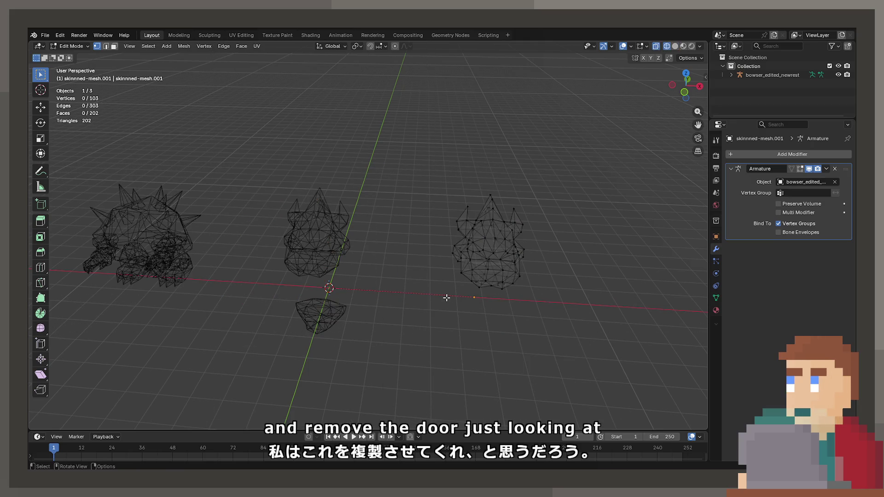
Return to solid shading, deselect all, and pick a vertex on the copied head
{"action": "key", "text": "a"}
{"action": "key", "text": "z"}
{"action": "left_click", "coordinate": [556, 307]}
{"action": "scroll", "coordinate": [484, 300], "scroll_direction": "up", "scroll_amount": 4}
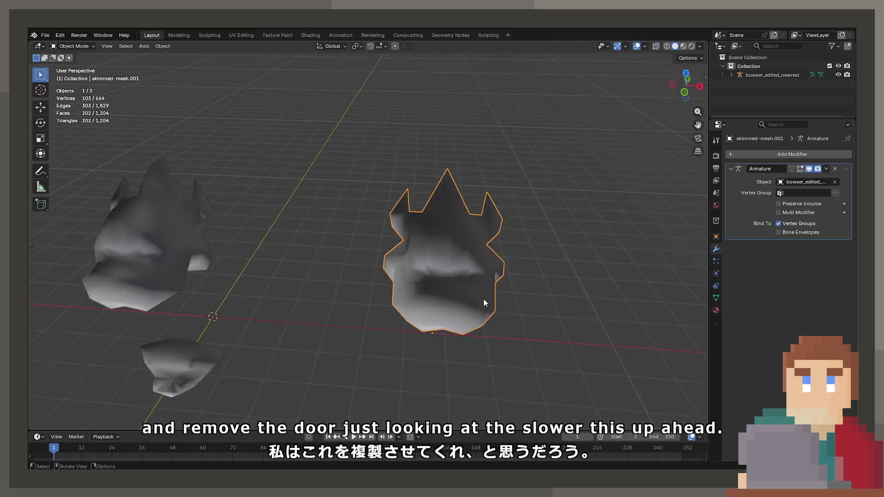
{"action": "key", "text": "alt+a"}
{"action": "scroll", "coordinate": [446, 285], "scroll_direction": "up", "scroll_amount": 3}
{"action": "middle_click_drag", "start_coordinate": [447, 285], "coordinate": [358, 266]}
{"action": "left_click", "coordinate": [311, 237]}
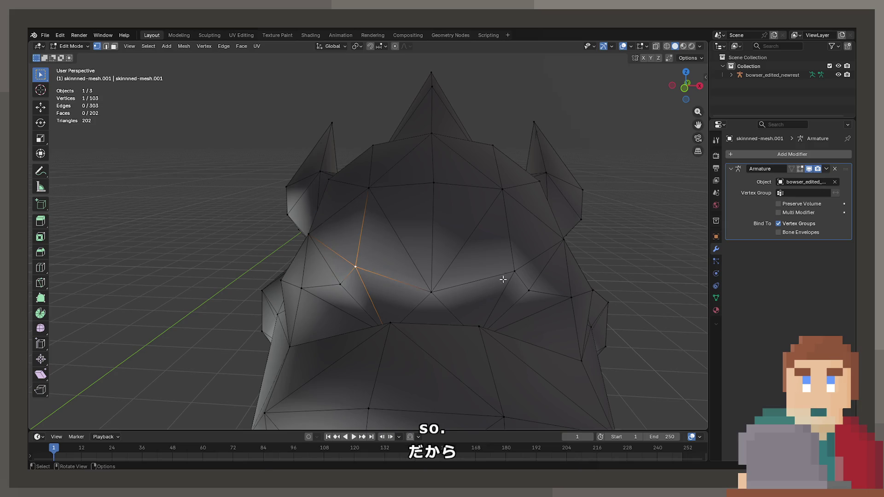
Select the vertices along the cut line beneath the horns
{"action": "middle_click_drag", "start_coordinate": [529, 294], "coordinate": [478, 335]}
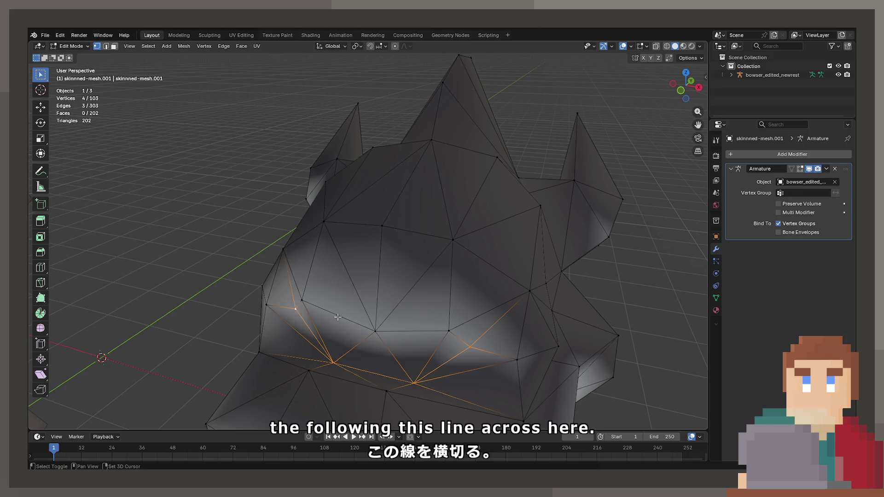
{"action": "middle_click_drag", "start_coordinate": [337, 317], "coordinate": [412, 321]}
{"action": "mouse_move", "coordinate": [388, 288]}
{"action": "middle_mouse_down", "text": "shift"}
{"action": "mouse_move", "coordinate": [392, 298]}
{"action": "mouse_move", "coordinate": [431, 300]}
{"action": "middle_mouse_up", "text": "shift"}
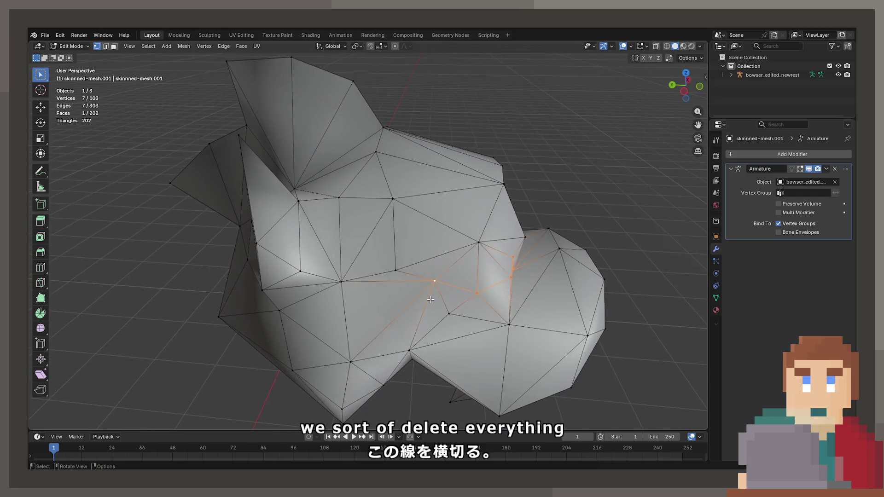
{"action": "left_click", "coordinate": [351, 363], "text": "shift"}
{"action": "left_click", "coordinate": [281, 318], "text": "shift"}
{"action": "mouse_move", "coordinate": [281, 318]}
{"action": "middle_mouse_down"}
{"action": "mouse_move", "coordinate": [242, 311]}
{"action": "mouse_move", "coordinate": [533, 361]}
{"action": "mouse_move", "coordinate": [396, 343]}
{"action": "mouse_move", "coordinate": [414, 341]}
{"action": "mouse_move", "coordinate": [424, 322]}
{"action": "middle_mouse_up"}
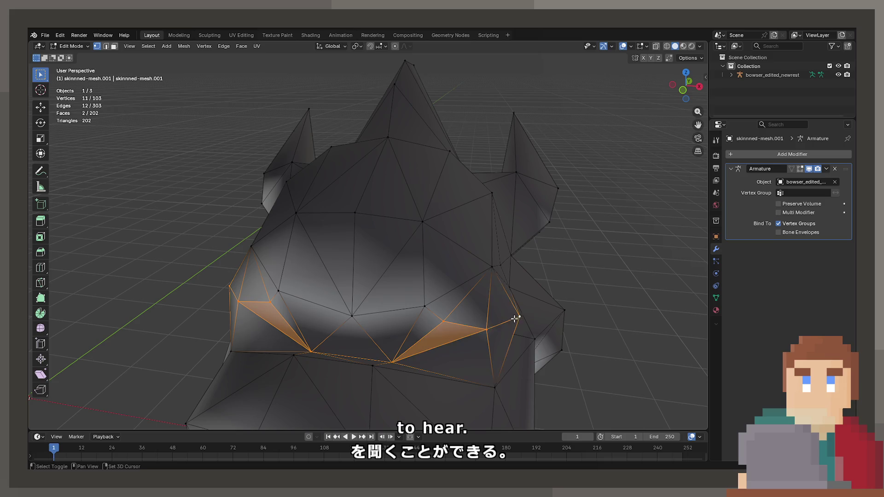
{"action": "middle_click_drag", "start_coordinate": [515, 319], "coordinate": [476, 321]}
{"action": "left_click", "coordinate": [511, 395], "text": "shift"}
{"action": "middle_click_drag", "start_coordinate": [511, 394], "coordinate": [446, 369]}
{"action": "mouse_move", "coordinate": [568, 384]}
{"action": "middle_mouse_down"}
{"action": "mouse_move", "coordinate": [471, 375]}
{"action": "mouse_move", "coordinate": [497, 389]}
{"action": "mouse_move", "coordinate": [381, 319]}
{"action": "mouse_move", "coordinate": [395, 333]}
{"action": "middle_mouse_up"}
{"action": "left_click", "coordinate": [515, 381], "text": "shift"}
Delete the cut-line vertices and the whole lower mesh island
{"action": "key", "text": "x"}
{"action": "left_click", "coordinate": [421, 336]}
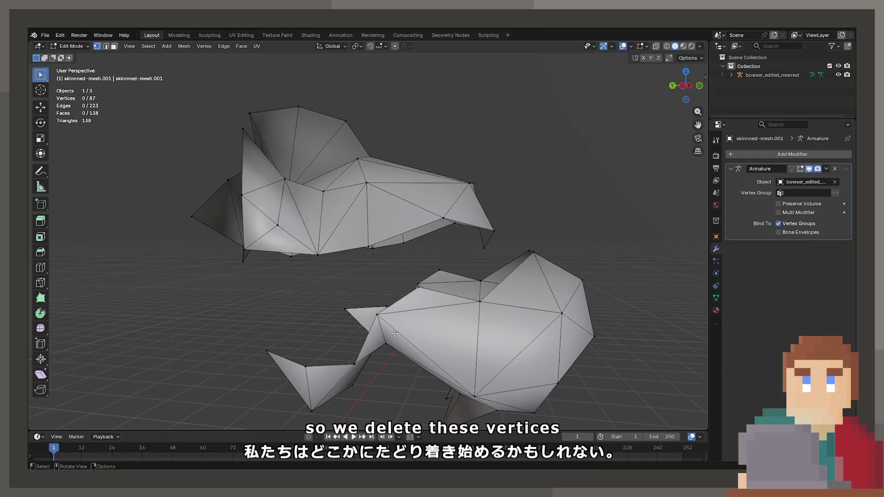
{"action": "key", "text": "l"}
{"action": "key", "text": "x"}
{"action": "left_click", "coordinate": [431, 288]}
Select and delete a path of stray vertices along the cap's edge
{"action": "mouse_move", "coordinate": [432, 288]}
{"action": "middle_mouse_down"}
{"action": "mouse_move", "coordinate": [408, 308]}
{"action": "mouse_move", "coordinate": [364, 256]}
{"action": "middle_mouse_up"}
{"action": "mouse_move", "coordinate": [377, 131]}
{"action": "middle_mouse_down"}
{"action": "mouse_move", "coordinate": [288, 122]}
{"action": "mouse_move", "coordinate": [381, 138]}
{"action": "mouse_move", "coordinate": [290, 237]}
{"action": "middle_mouse_up"}
{"action": "left_click", "coordinate": [297, 242], "text": "ctrl"}
{"action": "left_click", "coordinate": [270, 290], "text": "ctrl"}
{"action": "mouse_move", "coordinate": [260, 313]}
{"action": "middle_mouse_down"}
{"action": "mouse_move", "coordinate": [283, 291]}
{"action": "mouse_move", "coordinate": [375, 303]}
{"action": "mouse_move", "coordinate": [466, 281]}
{"action": "middle_mouse_up"}
{"action": "key", "text": "x"}
{"action": "left_click", "coordinate": [284, 300]}
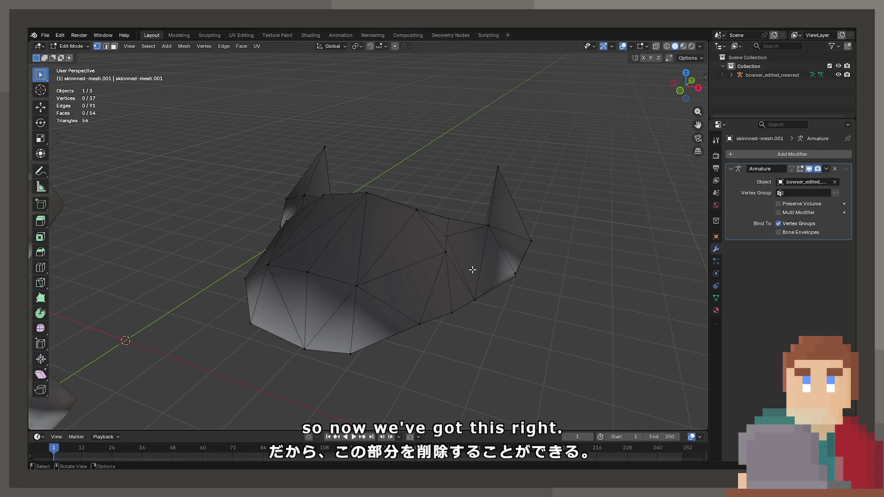
{"action": "mouse_move", "coordinate": [496, 274]}
{"action": "middle_mouse_down"}
{"action": "mouse_move", "coordinate": [497, 252]}
{"action": "mouse_move", "coordinate": [268, 249]}
{"action": "mouse_move", "coordinate": [333, 241]}
{"action": "mouse_move", "coordinate": [379, 266]}
{"action": "mouse_move", "coordinate": [428, 264]}
{"action": "mouse_move", "coordinate": [511, 290]}
{"action": "mouse_move", "coordinate": [107, 85]}
{"action": "middle_mouse_up"}
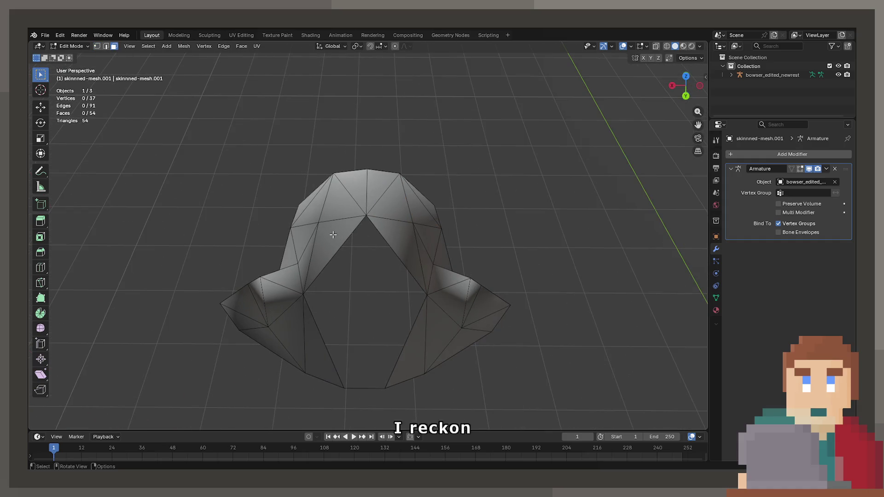
Delete the four patch triangles in the cap's opening as faces only, keeping their vertices
{"action": "left_click", "coordinate": [395, 232]}
{"action": "left_click", "coordinate": [313, 352], "text": "shift"}
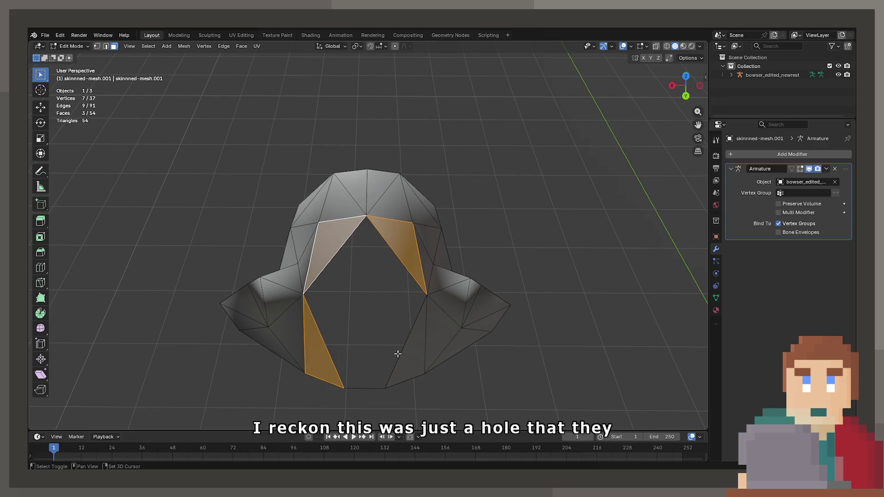
{"action": "left_click", "coordinate": [402, 352], "text": "shift"}
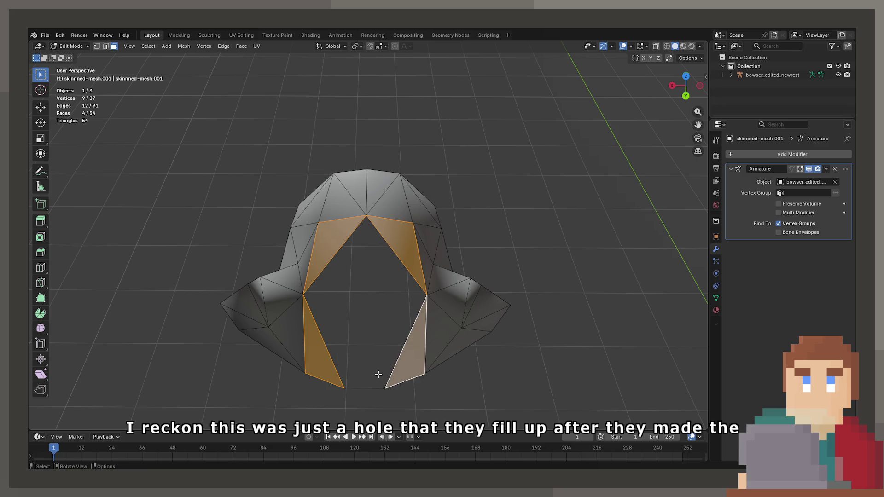
{"action": "key", "text": "x"}
{"action": "left_click", "coordinate": [375, 356]}
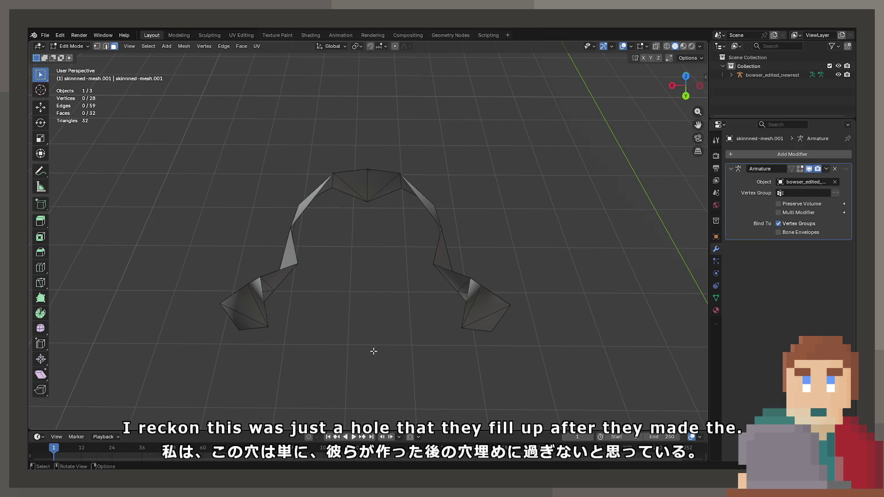
{"action": "key", "text": "ctrl+z"}
{"action": "key", "text": "x"}
{"action": "left_click", "coordinate": [375, 367]}
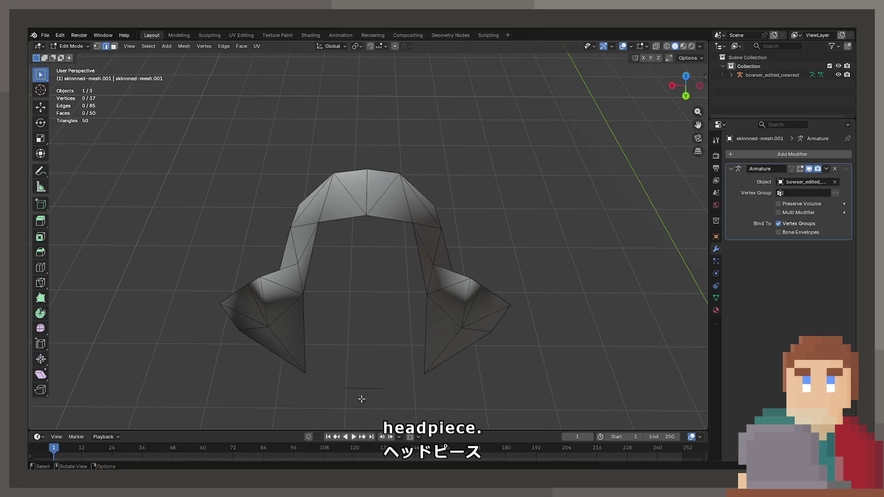
Delete the leftover loose edge and review the finished cap
{"action": "key", "text": "x"}
{"action": "left_click", "coordinate": [362, 371]}
{"action": "mouse_move", "coordinate": [361, 367]}
{"action": "middle_mouse_down"}
{"action": "mouse_move", "coordinate": [341, 316]}
{"action": "mouse_move", "coordinate": [399, 291]}
{"action": "mouse_move", "coordinate": [430, 310]}
{"action": "mouse_move", "coordinate": [387, 270]}
{"action": "mouse_move", "coordinate": [367, 223]}
{"action": "mouse_move", "coordinate": [252, 256]}
{"action": "mouse_move", "coordinate": [247, 280]}
{"action": "mouse_move", "coordinate": [331, 250]}
{"action": "mouse_move", "coordinate": [497, 243]}
{"action": "mouse_move", "coordinate": [370, 260]}
{"action": "middle_mouse_up"}
{"action": "mouse_move", "coordinate": [372, 269]}
{"action": "middle_mouse_down"}
{"action": "mouse_move", "coordinate": [341, 257]}
{"action": "mouse_move", "coordinate": [364, 246]}
{"action": "middle_mouse_up"}
Select the zig-zag triangles on the cap's front
{"action": "left_click", "coordinate": [367, 278]}
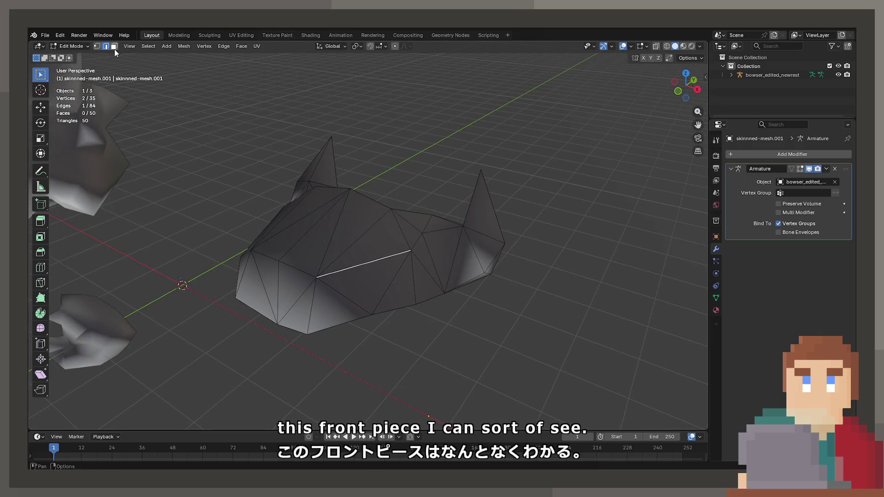
{"action": "left_click", "coordinate": [358, 253], "text": "shift"}
{"action": "left_click", "coordinate": [353, 224], "text": "shift"}
{"action": "left_click", "coordinate": [315, 242], "text": "shift"}
{"action": "left_click", "coordinate": [291, 287], "text": "shift"}
{"action": "left_click", "coordinate": [300, 312], "text": "shift"}
{"action": "middle_click_drag", "start_coordinate": [301, 312], "coordinate": [359, 308]}
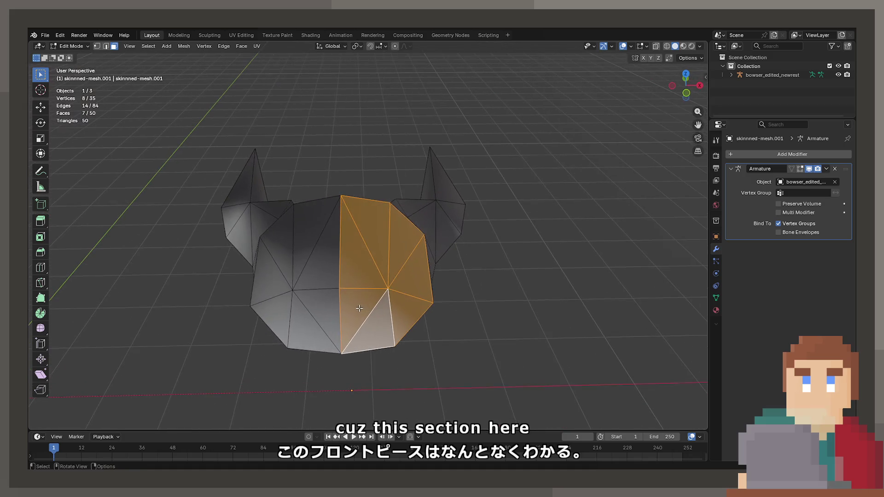
{"action": "left_click", "coordinate": [301, 236], "text": "shift"}
{"action": "left_click", "coordinate": [278, 264], "text": "shift"}
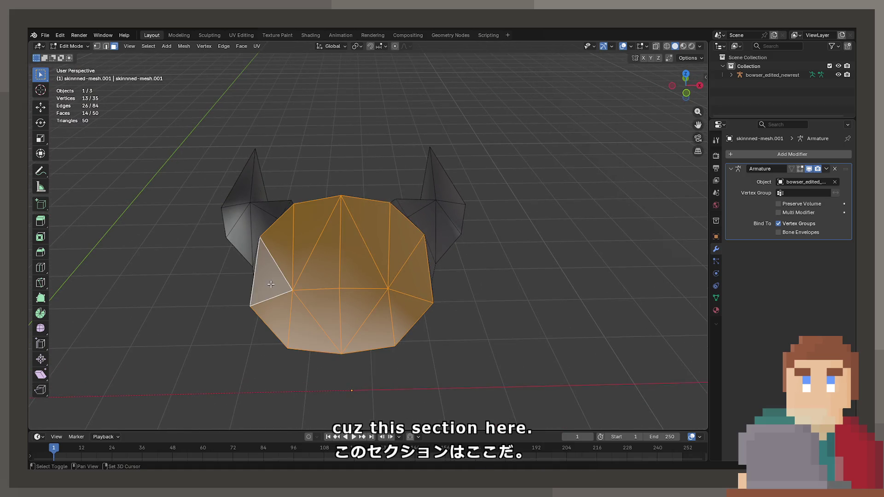
{"action": "middle_click_drag", "start_coordinate": [271, 284], "coordinate": [288, 304]}
Select a shortest edge path across the front and dissolve those edges into larger faces
{"action": "left_click", "coordinate": [315, 275]}
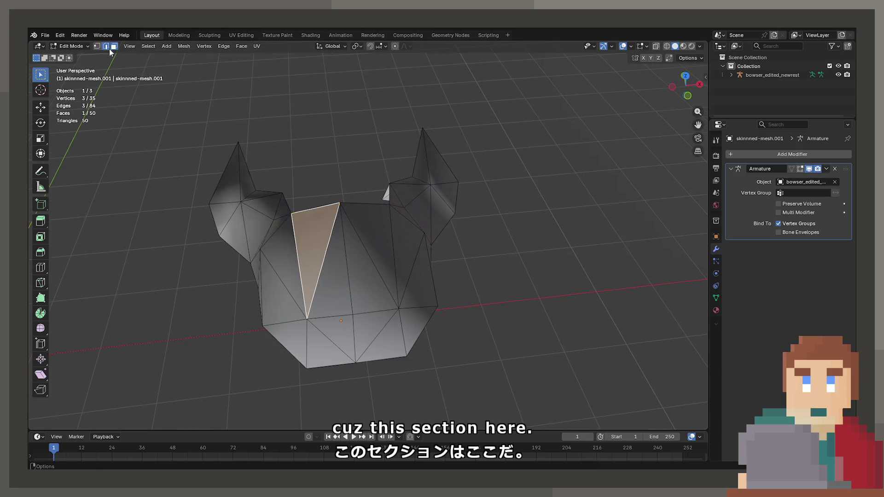
{"action": "left_click", "coordinate": [323, 267], "text": "ctrl"}
{"action": "left_click", "coordinate": [408, 278], "text": "ctrl"}
{"action": "key", "text": "x"}
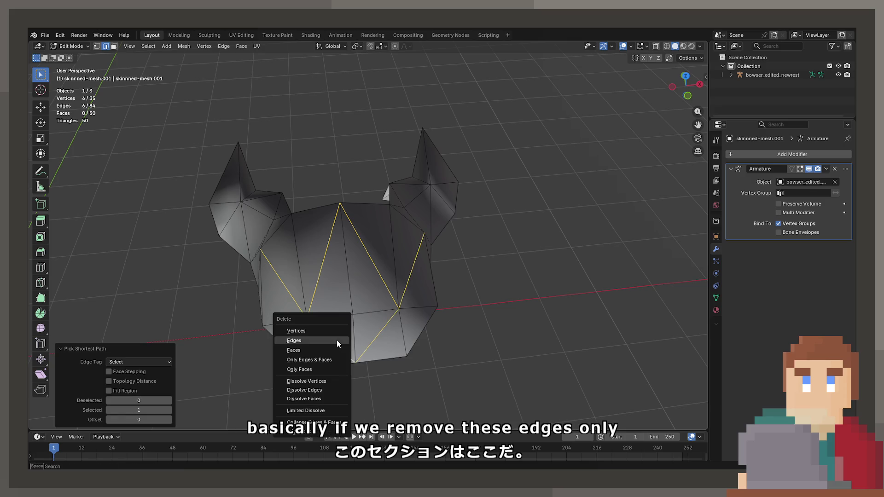
{"action": "left_click", "coordinate": [336, 343]}
{"action": "key", "text": "ctrl+z"}
{"action": "key", "text": "x"}
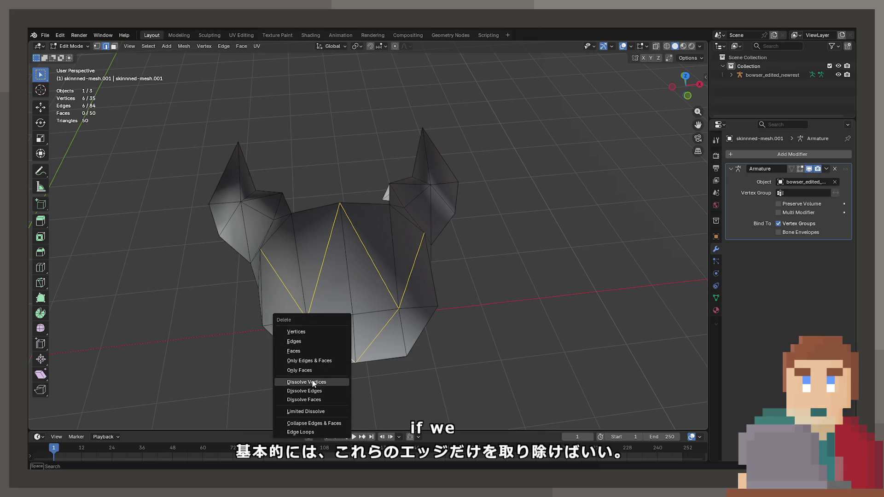
{"action": "left_click", "coordinate": [313, 390]}
{"action": "mouse_move", "coordinate": [368, 294]}
{"action": "middle_mouse_down"}
{"action": "mouse_move", "coordinate": [403, 293]}
{"action": "mouse_move", "coordinate": [276, 290]}
{"action": "mouse_move", "coordinate": [396, 294]}
{"action": "mouse_move", "coordinate": [383, 264]}
{"action": "mouse_move", "coordinate": [333, 250]}
{"action": "mouse_move", "coordinate": [408, 222]}
{"action": "mouse_move", "coordinate": [517, 229]}
{"action": "mouse_move", "coordinate": [485, 252]}
{"action": "middle_mouse_up"}
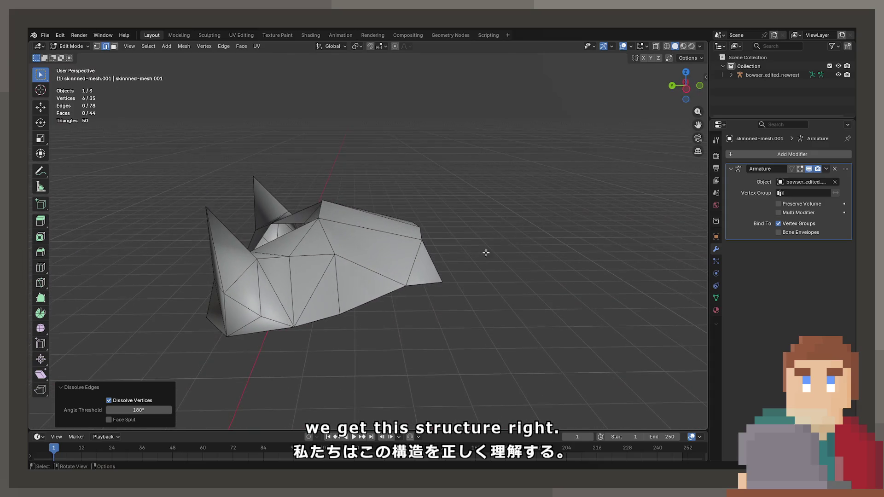
Switch the viewport to Material Preview so the cap shows its green texture
{"action": "left_click", "coordinate": [312, 285]}
{"action": "mouse_move", "coordinate": [312, 284]}
{"action": "middle_mouse_down"}
{"action": "mouse_move", "coordinate": [291, 319]}
{"action": "mouse_move", "coordinate": [319, 300]}
{"action": "mouse_move", "coordinate": [384, 302]}
{"action": "mouse_move", "coordinate": [276, 271]}
{"action": "middle_mouse_up"}
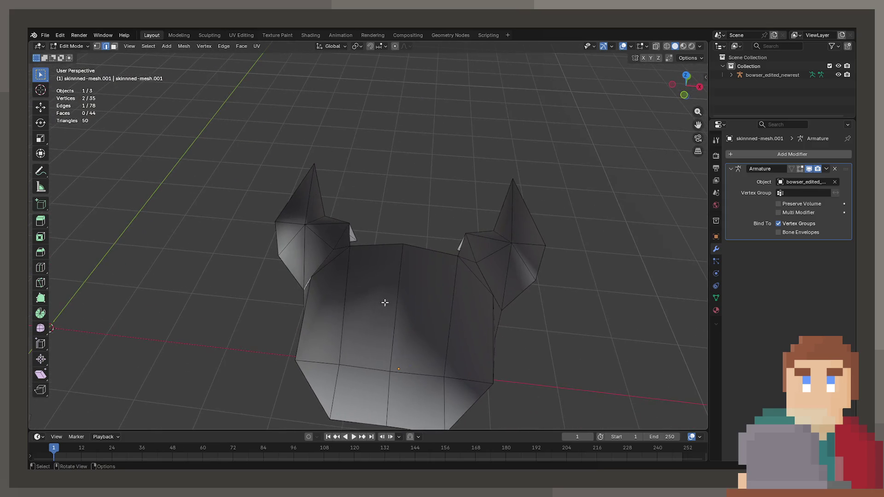
{"action": "key", "text": "z"}
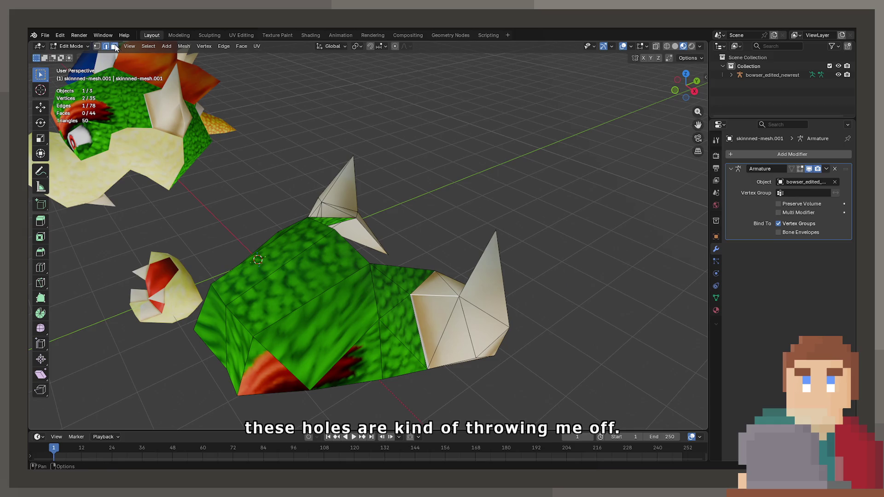
Select the white horn faces on both sides of the cap, including the base quad
{"action": "left_click", "coordinate": [444, 279], "text": "alt"}
{"action": "left_click", "coordinate": [448, 320], "text": "shift"}
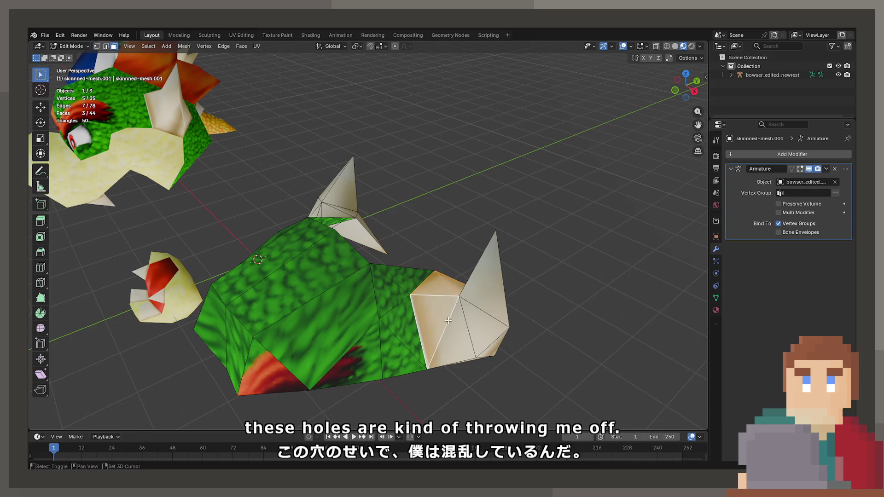
{"action": "left_click", "coordinate": [471, 317], "text": "shift"}
{"action": "mouse_move", "coordinate": [471, 316]}
{"action": "middle_mouse_down"}
{"action": "mouse_move", "coordinate": [359, 331]}
{"action": "mouse_move", "coordinate": [295, 312]}
{"action": "mouse_move", "coordinate": [412, 283]}
{"action": "mouse_move", "coordinate": [382, 273]}
{"action": "mouse_move", "coordinate": [340, 277]}
{"action": "middle_mouse_up"}
{"action": "left_click", "coordinate": [389, 341], "text": "shift"}
{"action": "left_click", "coordinate": [421, 269], "text": "shift"}
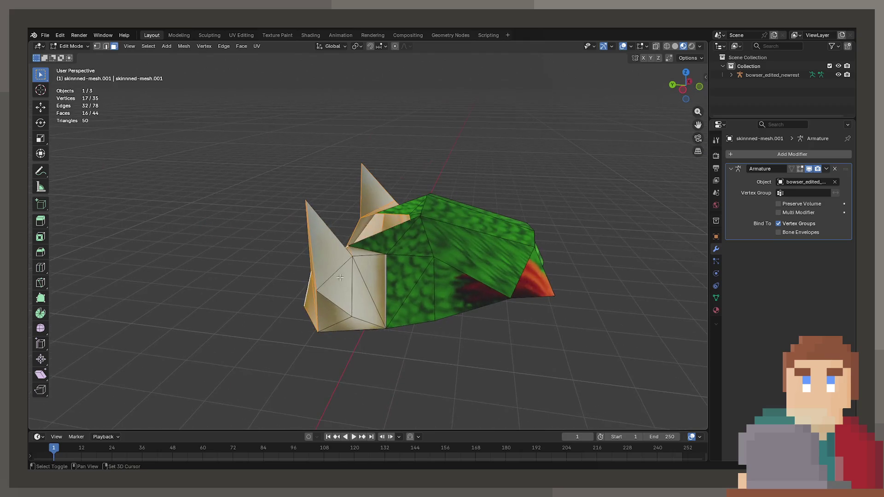
{"action": "left_click", "coordinate": [372, 278], "text": "shift"}
{"action": "left_click", "coordinate": [360, 251], "text": "shift"}
Delete the selected horn faces from the cap
{"action": "key", "text": "x"}
{"action": "left_click", "coordinate": [360, 252]}
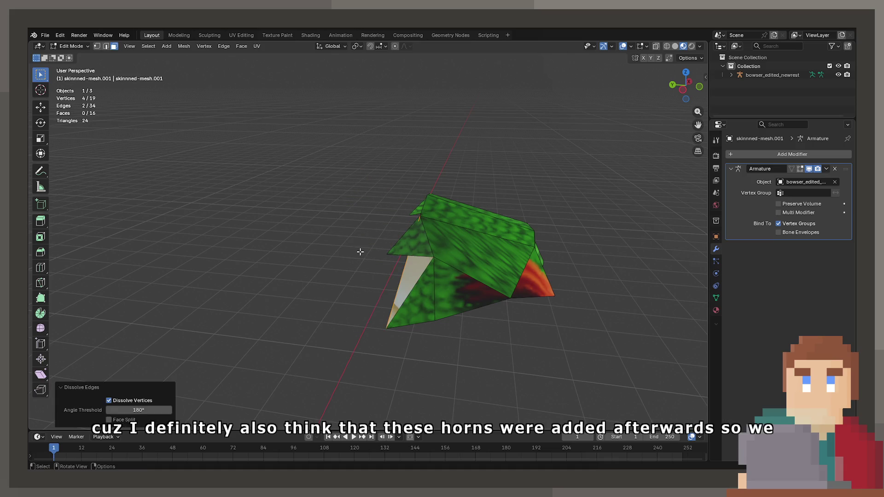
{"action": "key", "text": "ctrl+z"}
{"action": "key", "text": "x"}
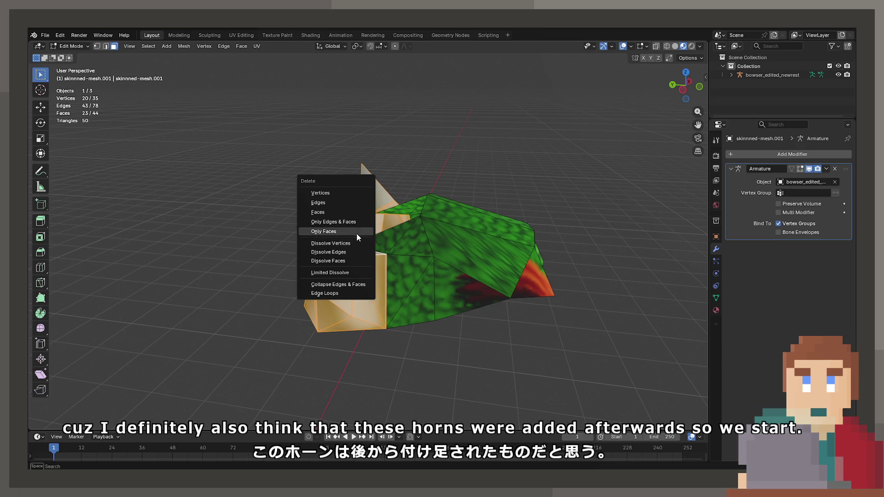
{"action": "left_click", "coordinate": [353, 230]}
{"action": "key", "text": "ctrl+z"}
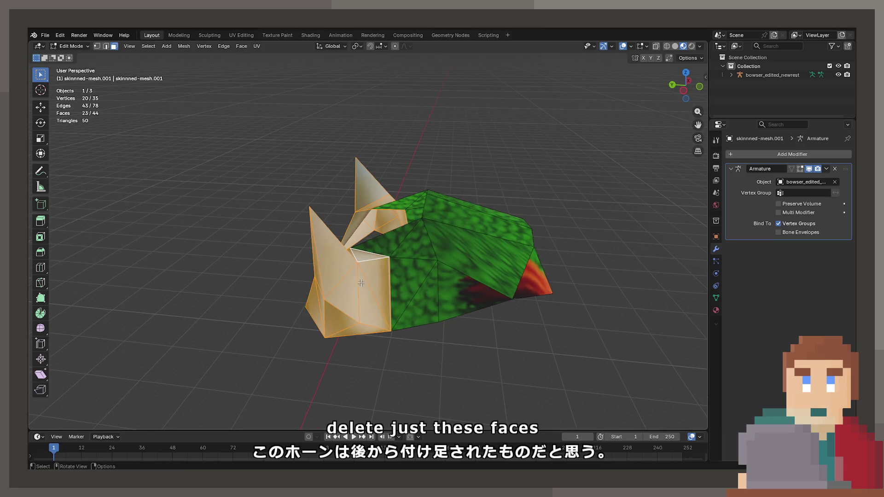
{"action": "key", "text": "x"}
{"action": "left_click", "coordinate": [342, 259]}
{"action": "middle_click_drag", "start_coordinate": [342, 259], "coordinate": [347, 290]}
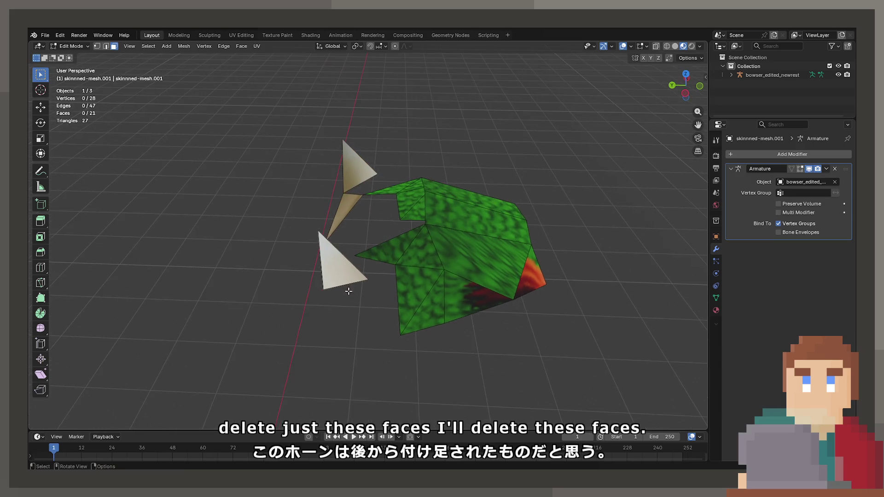
Delete the three leftover beige triangles and check the dome in X-ray
{"action": "mouse_move", "coordinate": [345, 197]}
{"action": "middle_mouse_down"}
{"action": "mouse_move", "coordinate": [385, 227]}
{"action": "mouse_move", "coordinate": [442, 230]}
{"action": "middle_mouse_up"}
{"action": "key", "text": "x"}
{"action": "left_click", "coordinate": [444, 231]}
{"action": "mouse_move", "coordinate": [372, 253]}
{"action": "middle_mouse_down"}
{"action": "mouse_move", "coordinate": [442, 244]}
{"action": "mouse_move", "coordinate": [371, 308]}
{"action": "mouse_move", "coordinate": [527, 290]}
{"action": "middle_mouse_up"}
{"action": "scroll", "coordinate": [525, 285], "scroll_direction": "down", "scroll_amount": 5}
{"action": "key", "text": "shift+z"}
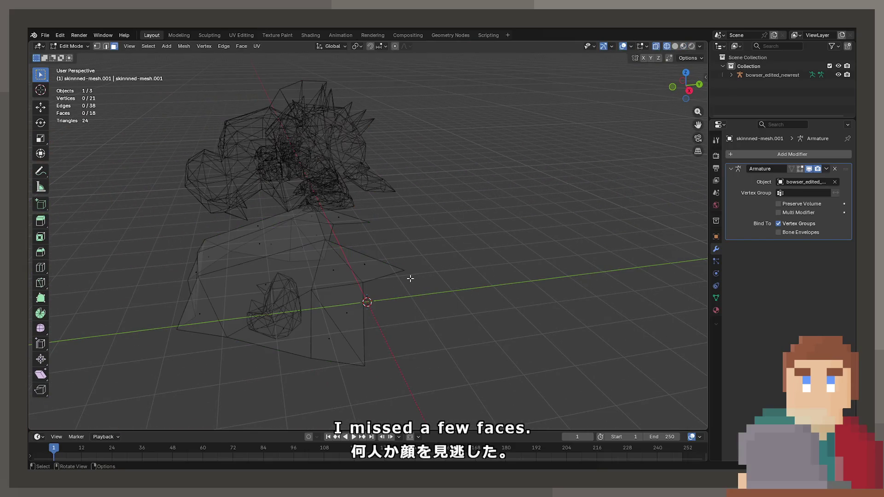
{"action": "key", "text": "shift+z"}
Grow the selection to the remaining horn faces with L and delete them, leaving a faceted dome
{"action": "mouse_move", "coordinate": [424, 272]}
{"action": "middle_mouse_down"}
{"action": "mouse_move", "coordinate": [339, 270]}
{"action": "mouse_move", "coordinate": [326, 282]}
{"action": "mouse_move", "coordinate": [297, 249]}
{"action": "mouse_move", "coordinate": [361, 256]}
{"action": "mouse_move", "coordinate": [424, 227]}
{"action": "mouse_move", "coordinate": [402, 247]}
{"action": "mouse_move", "coordinate": [378, 240]}
{"action": "mouse_move", "coordinate": [388, 192]}
{"action": "mouse_move", "coordinate": [497, 241]}
{"action": "mouse_move", "coordinate": [326, 252]}
{"action": "mouse_move", "coordinate": [346, 251]}
{"action": "middle_mouse_up"}
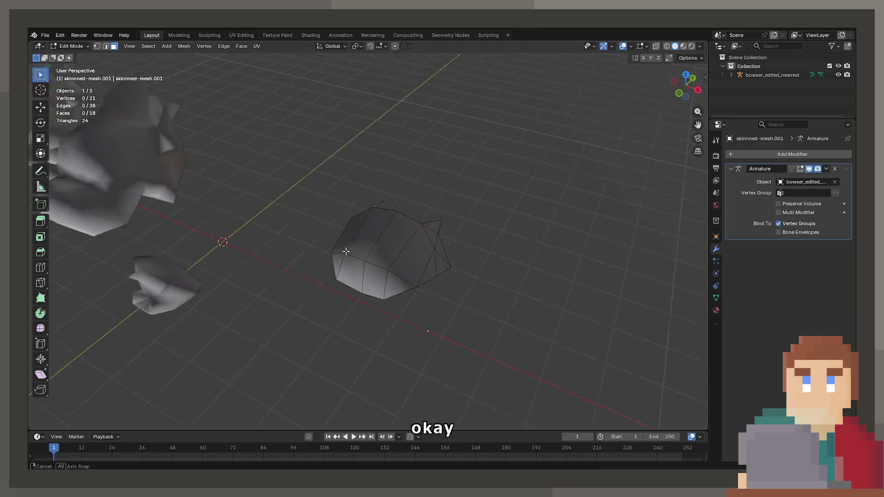
{"action": "mouse_move", "coordinate": [502, 230]}
{"action": "middle_mouse_down"}
{"action": "mouse_move", "coordinate": [331, 233]}
{"action": "mouse_move", "coordinate": [412, 236]}
{"action": "middle_mouse_up"}
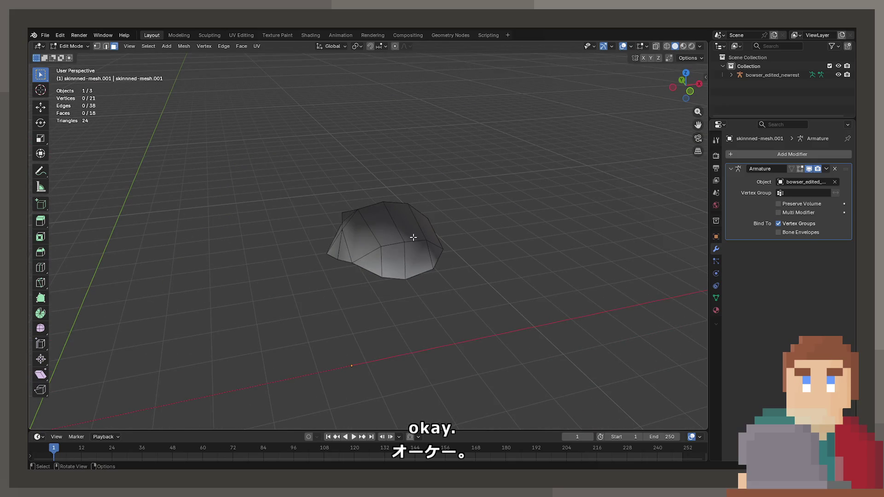
{"action": "mouse_move", "coordinate": [339, 232]}
{"action": "middle_mouse_down"}
{"action": "mouse_move", "coordinate": [447, 250]}
{"action": "mouse_move", "coordinate": [294, 241]}
{"action": "mouse_move", "coordinate": [435, 246]}
{"action": "mouse_move", "coordinate": [335, 237]}
{"action": "mouse_move", "coordinate": [383, 250]}
{"action": "mouse_move", "coordinate": [357, 243]}
{"action": "mouse_move", "coordinate": [341, 208]}
{"action": "mouse_move", "coordinate": [318, 218]}
{"action": "mouse_move", "coordinate": [341, 257]}
{"action": "mouse_move", "coordinate": [410, 213]}
{"action": "mouse_move", "coordinate": [332, 217]}
{"action": "middle_mouse_up"}
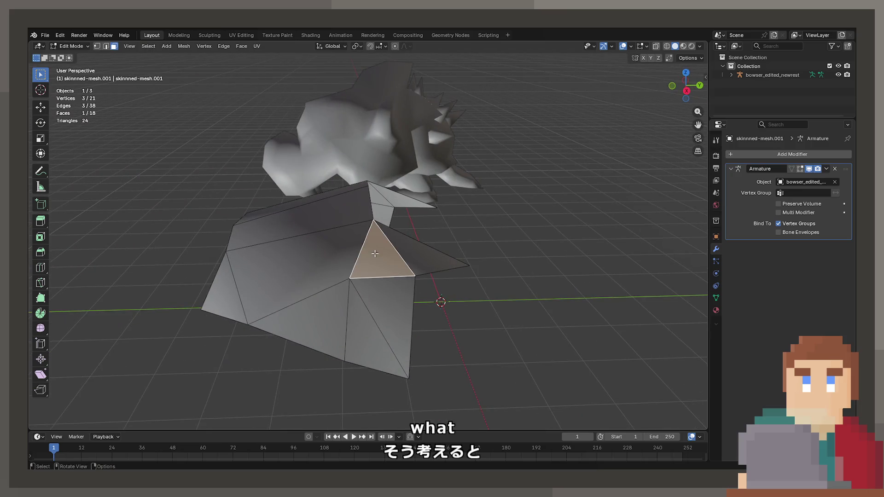
{"action": "key", "text": "l"}
{"action": "mouse_move", "coordinate": [384, 298]}
{"action": "middle_mouse_down"}
{"action": "mouse_move", "coordinate": [360, 274]}
{"action": "mouse_move", "coordinate": [395, 244]}
{"action": "middle_mouse_up"}
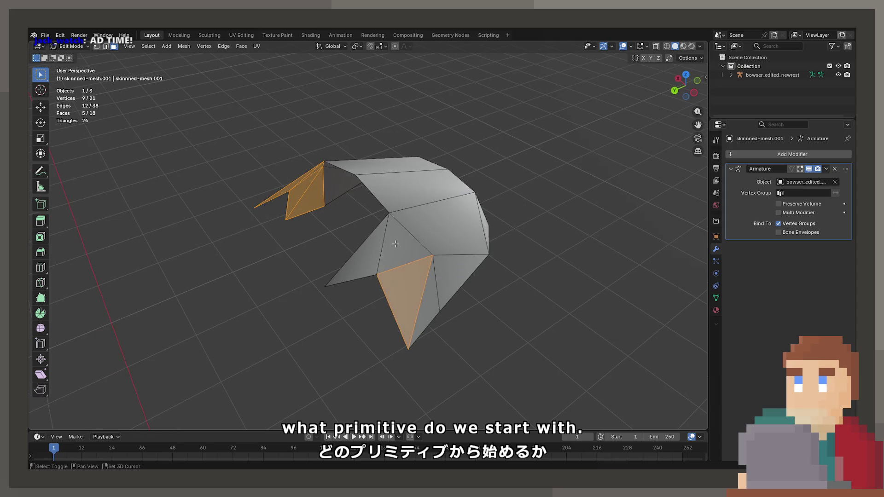
{"action": "key", "text": "x"}
{"action": "left_click", "coordinate": [372, 258]}
{"action": "mouse_move", "coordinate": [371, 259]}
{"action": "middle_mouse_down"}
{"action": "mouse_move", "coordinate": [377, 239]}
{"action": "mouse_move", "coordinate": [219, 210]}
{"action": "mouse_move", "coordinate": [305, 221]}
{"action": "mouse_move", "coordinate": [369, 211]}
{"action": "mouse_move", "coordinate": [359, 202]}
{"action": "middle_mouse_up"}
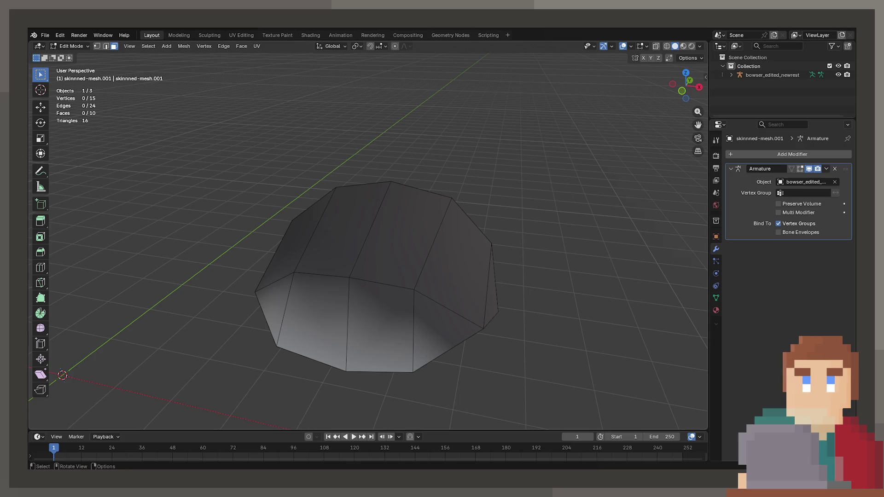
{"action": "scroll", "coordinate": [368, 240], "scroll_direction": "down", "scroll_amount": 6}
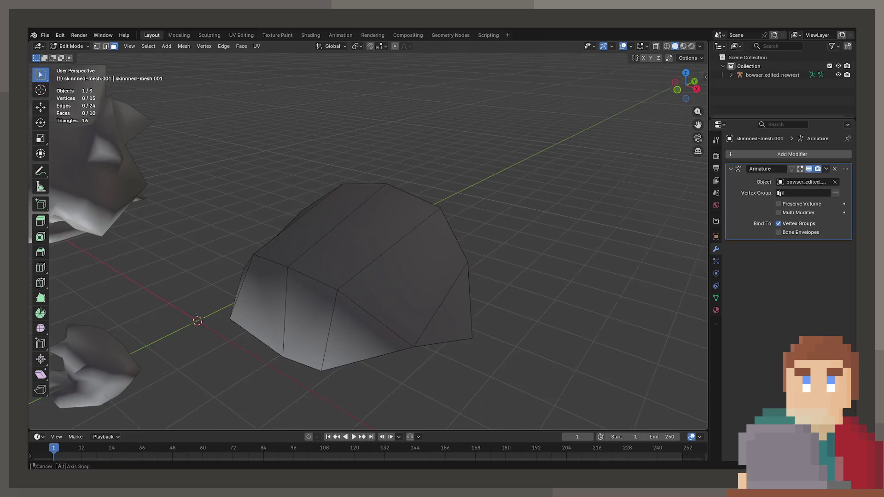
Import the Unagi eel FBX, shift it along X, and enter Edit Mode
{"action": "left_click", "coordinate": [46, 36]}
{"action": "mouse_move", "coordinate": [123, 160]}
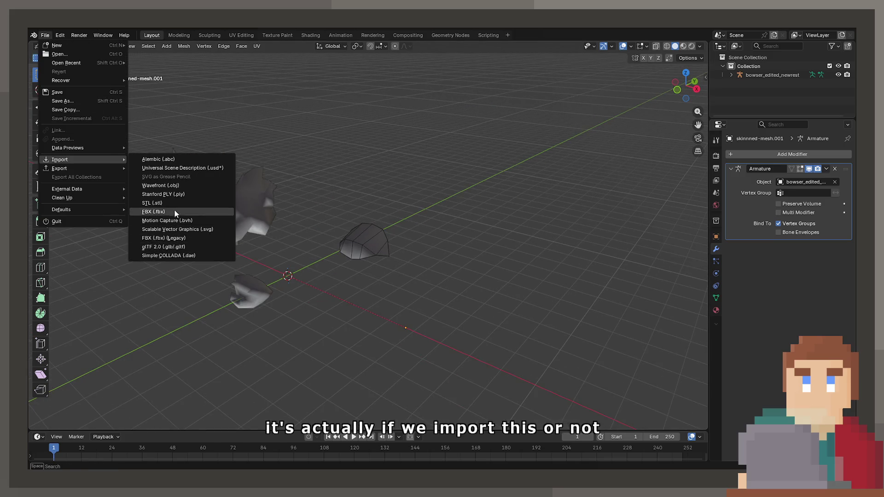
{"action": "key", "text": "Escape"}
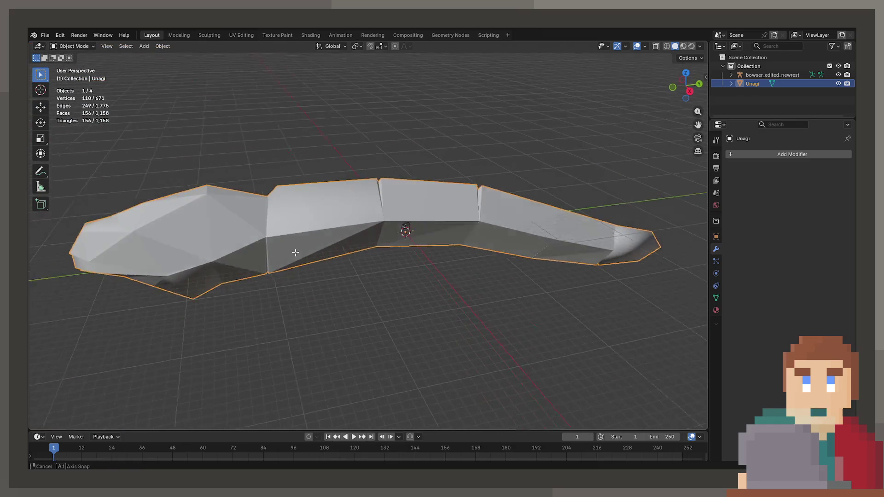
{"action": "left_click", "coordinate": [491, 287]}
{"action": "middle_click_drag", "start_coordinate": [464, 285], "coordinate": [277, 243]}
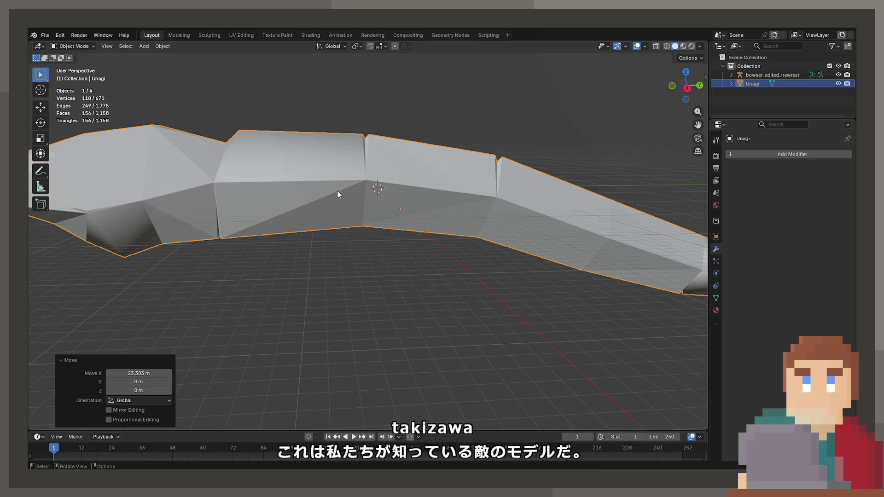
{"action": "key", "text": "Tab"}
{"action": "mouse_move", "coordinate": [338, 192]}
{"action": "middle_mouse_down"}
{"action": "mouse_move", "coordinate": [441, 250]}
{"action": "mouse_move", "coordinate": [309, 195]}
{"action": "mouse_move", "coordinate": [271, 211]}
{"action": "mouse_move", "coordinate": [285, 237]}
{"action": "mouse_move", "coordinate": [276, 253]}
{"action": "mouse_move", "coordinate": [433, 231]}
{"action": "mouse_move", "coordinate": [437, 245]}
{"action": "middle_mouse_up"}
Preview the eel in Material Preview, then return to Solid shading
{"action": "key", "text": "z"}
{"action": "left_click", "coordinate": [401, 305]}
{"action": "mouse_move", "coordinate": [400, 305]}
{"action": "middle_mouse_down"}
{"action": "mouse_move", "coordinate": [400, 261]}
{"action": "mouse_move", "coordinate": [347, 266]}
{"action": "mouse_move", "coordinate": [430, 216]}
{"action": "mouse_move", "coordinate": [520, 235]}
{"action": "middle_mouse_up"}
{"action": "key", "text": "z"}
{"action": "left_click", "coordinate": [437, 261]}
Select the eel's body and tail up to the seams and delete their vertices
{"action": "left_click", "coordinate": [431, 216]}
{"action": "key", "text": "l"}
{"action": "key", "text": "l"}
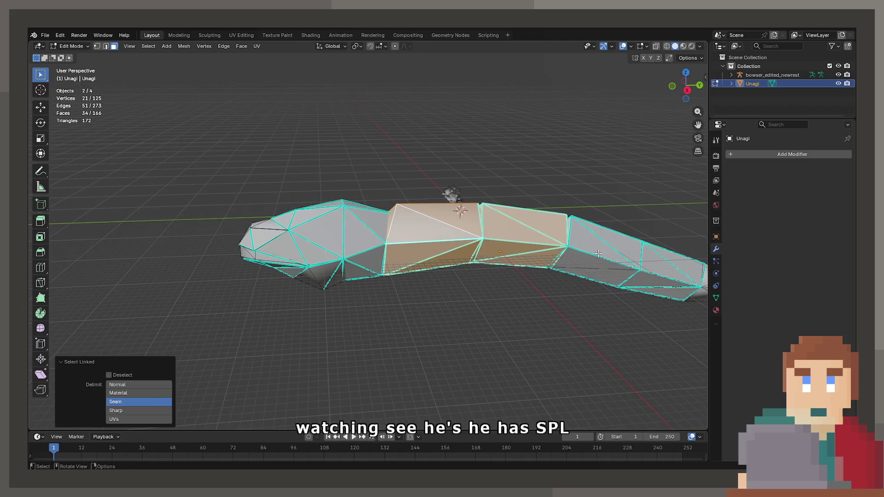
{"action": "key", "text": "l"}
{"action": "key", "text": "l"}
{"action": "middle_click_drag", "start_coordinate": [661, 288], "coordinate": [682, 274]}
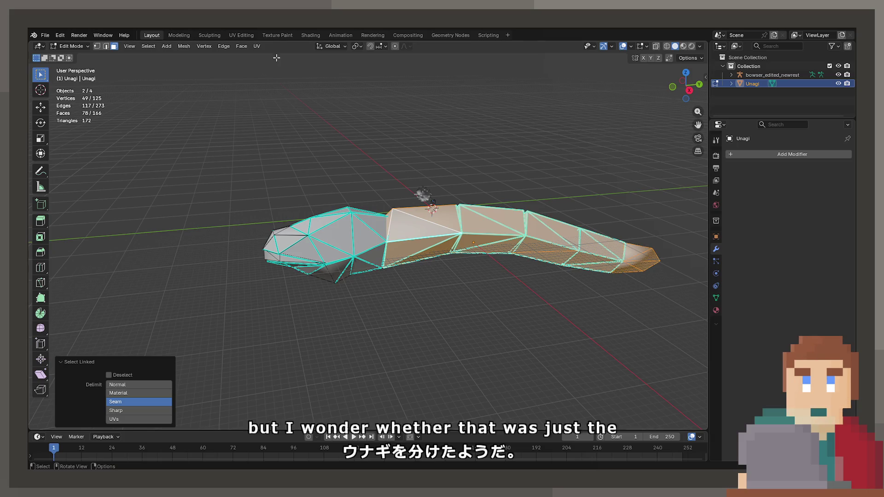
{"action": "scroll", "coordinate": [312, 269], "scroll_direction": "up", "scroll_amount": 3}
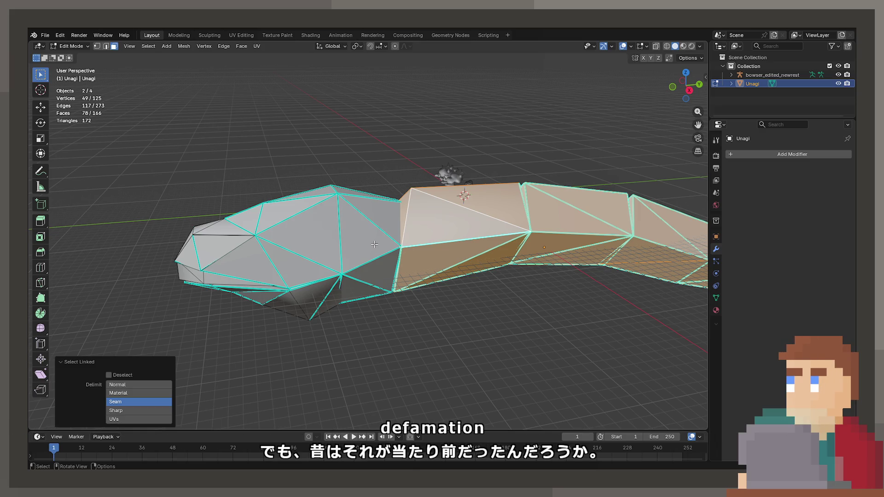
{"action": "middle_click_drag", "start_coordinate": [374, 244], "coordinate": [391, 263]}
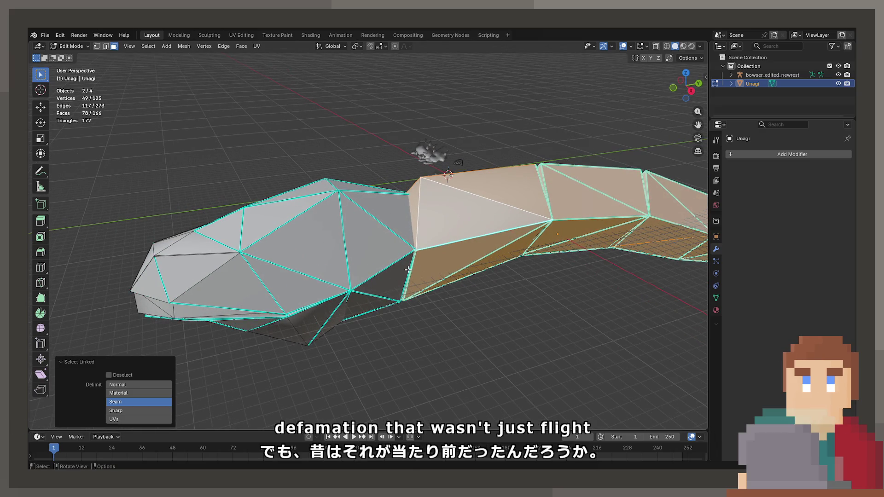
{"action": "key", "text": "x"}
{"action": "left_click", "coordinate": [398, 251]}
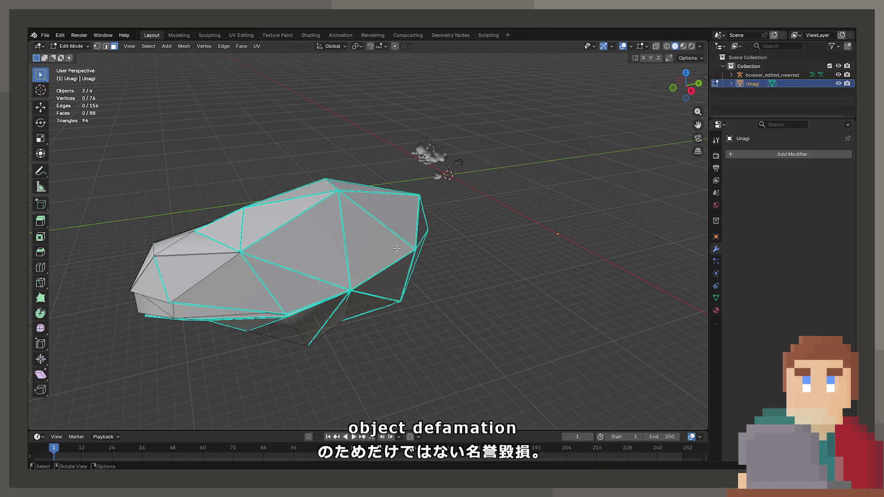
Select the upper head section and add the lower section using seam-delimited L
{"action": "key", "text": "l"}
{"action": "middle_click_drag", "start_coordinate": [397, 248], "coordinate": [281, 267]}
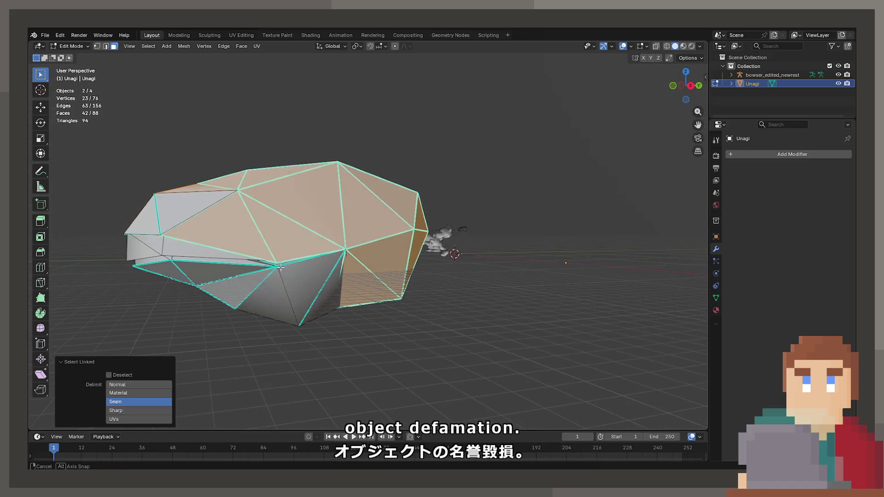
{"action": "mouse_move", "coordinate": [198, 202]}
{"action": "middle_mouse_down"}
{"action": "mouse_move", "coordinate": [293, 242]}
{"action": "mouse_move", "coordinate": [362, 336]}
{"action": "mouse_move", "coordinate": [277, 272]}
{"action": "middle_mouse_up"}
{"action": "key", "text": "l"}
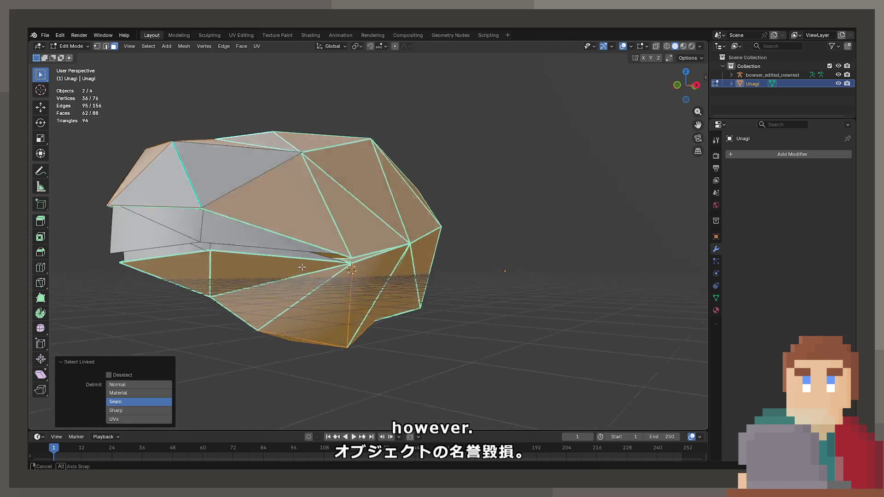
{"action": "scroll", "coordinate": [251, 253], "scroll_direction": "up", "scroll_amount": 3}
{"action": "key", "text": "ctrl+z"}
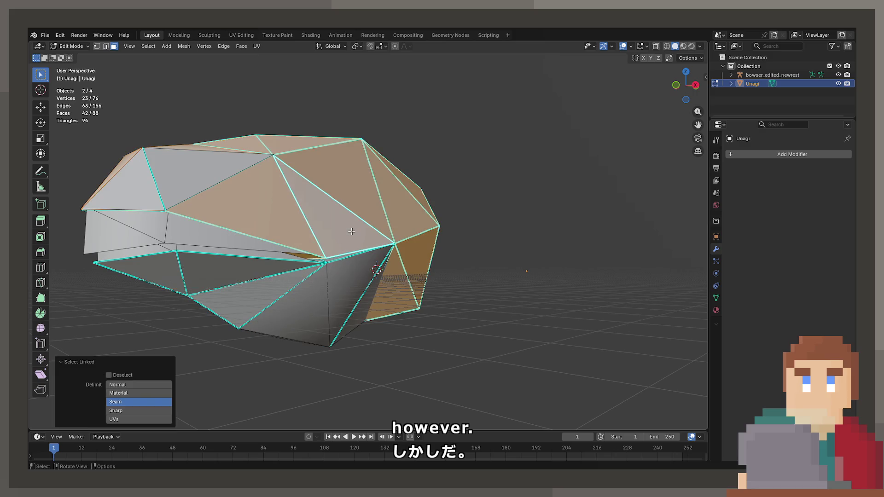
{"action": "key", "text": "l"}
{"action": "middle_click_drag", "start_coordinate": [350, 295], "coordinate": [321, 291]}
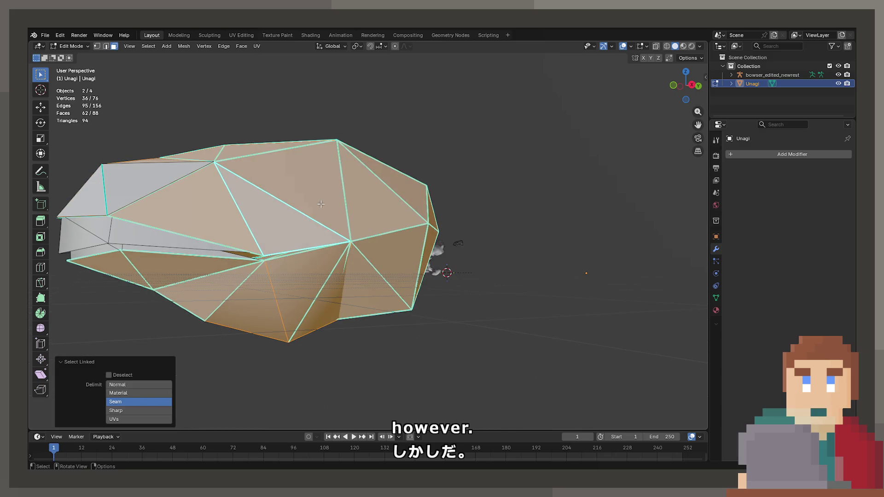
Pick a head face and grow it to its upper and lower seam sections
{"action": "left_click", "coordinate": [321, 204]}
{"action": "scroll", "coordinate": [321, 204], "scroll_direction": "up", "scroll_amount": 2}
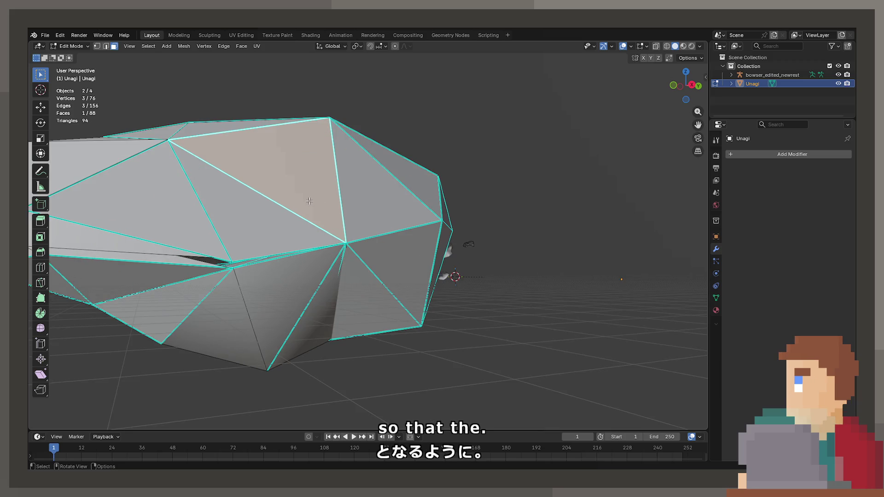
{"action": "key", "text": "l"}
{"action": "key", "text": "l"}
{"action": "scroll", "coordinate": [248, 320], "scroll_direction": "down", "scroll_amount": 2}
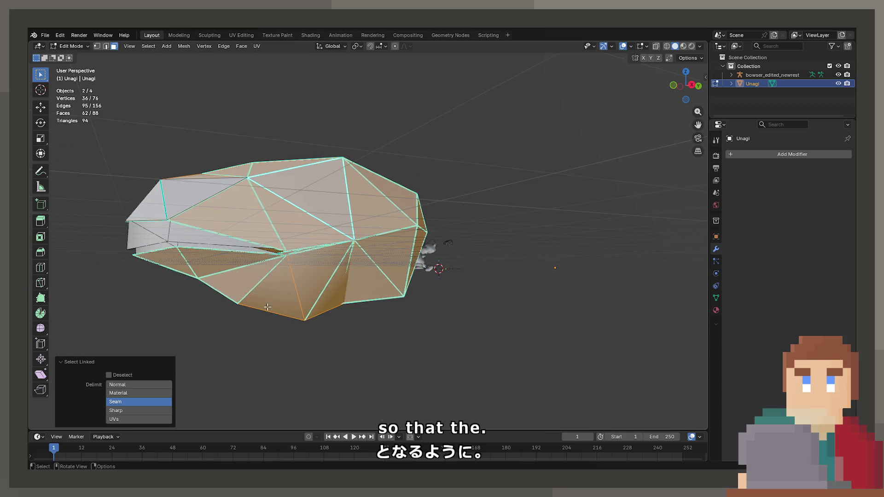
{"action": "middle_click_drag", "start_coordinate": [257, 308], "coordinate": [267, 296]}
{"action": "scroll", "coordinate": [260, 290], "scroll_direction": "up", "scroll_amount": 3}
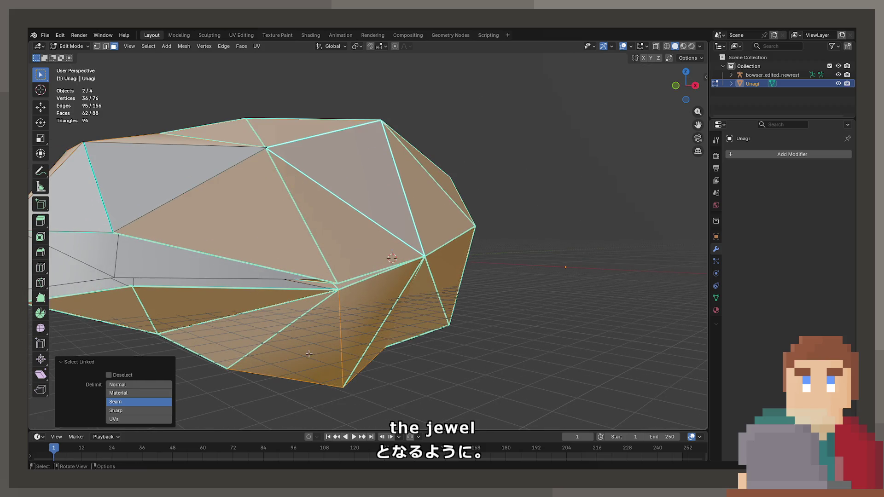
Select the lower jaw section and test an X-axis rotation before cancelling
{"action": "left_click", "coordinate": [308, 353]}
{"action": "key", "text": "l"}
{"action": "scroll", "coordinate": [465, 302], "scroll_direction": "down", "scroll_amount": 2}
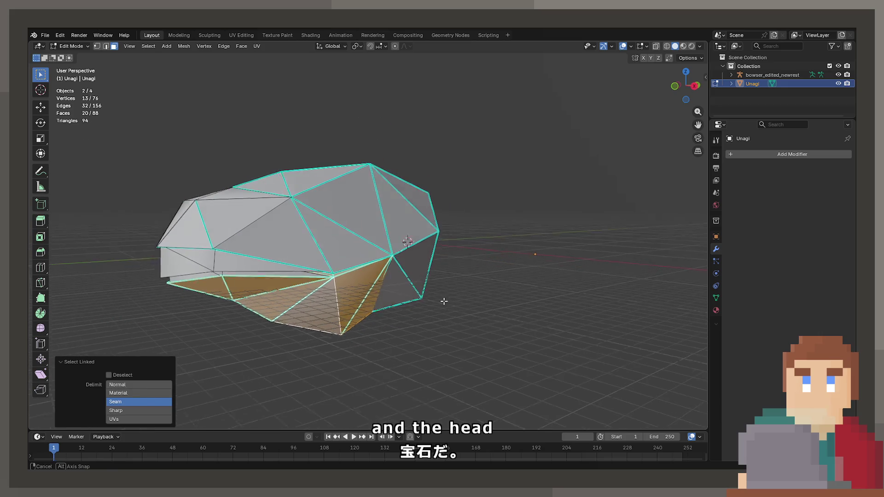
{"action": "key", "text": "r"}
{"action": "key", "text": "x"}
{"action": "key", "text": "Escape"}
Switch the head to Material Preview to see its eye and teeth textures
{"action": "middle_click_drag", "start_coordinate": [392, 214], "coordinate": [211, 206]}
{"action": "left_click", "coordinate": [377, 260]}
{"action": "mouse_move", "coordinate": [378, 261]}
{"action": "middle_mouse_down"}
{"action": "mouse_move", "coordinate": [383, 343]}
{"action": "mouse_move", "coordinate": [404, 292]}
{"action": "mouse_move", "coordinate": [394, 351]}
{"action": "mouse_move", "coordinate": [388, 321]}
{"action": "mouse_move", "coordinate": [410, 244]}
{"action": "mouse_move", "coordinate": [457, 240]}
{"action": "middle_mouse_up"}
{"action": "key", "text": "z"}
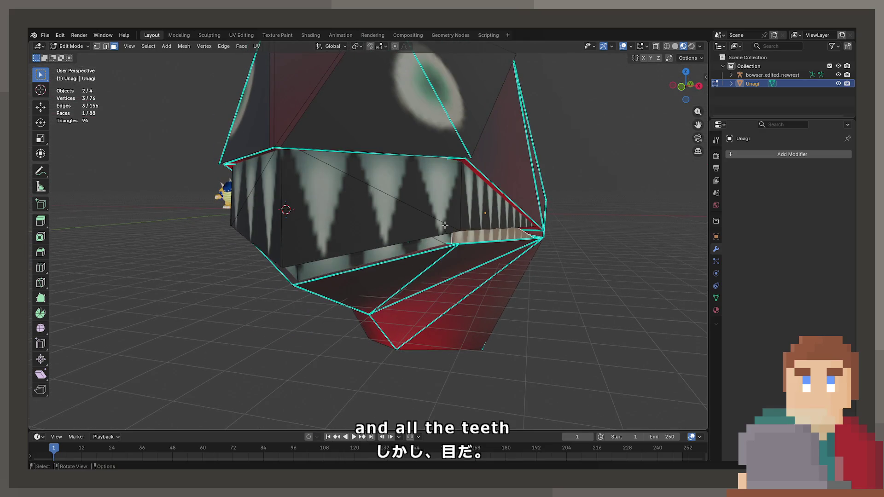
Select the mouth triangle, eye face, side faces and surrounding mouth triangles to inspect them
{"action": "left_click", "coordinate": [402, 206]}
{"action": "left_click", "coordinate": [364, 118]}
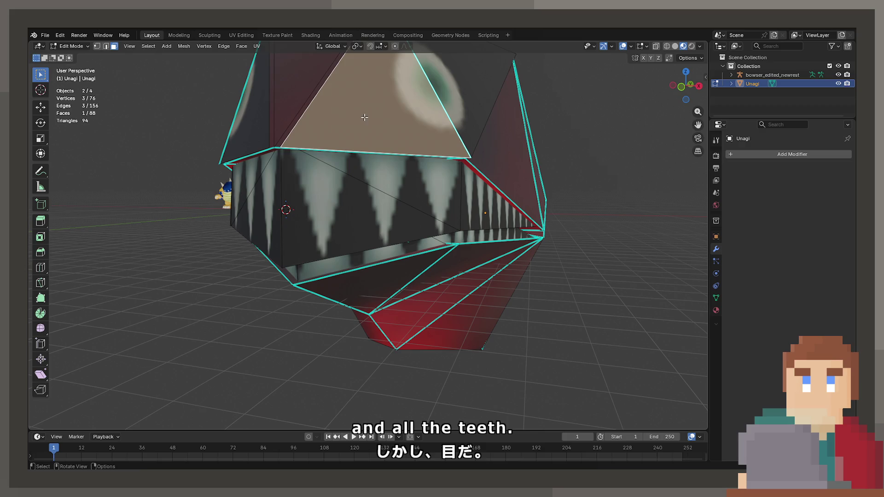
{"action": "left_click", "coordinate": [495, 90], "text": "shift"}
{"action": "mouse_move", "coordinate": [494, 90]}
{"action": "middle_mouse_down"}
{"action": "mouse_move", "coordinate": [294, 132]}
{"action": "mouse_move", "coordinate": [368, 184]}
{"action": "middle_mouse_up"}
{"action": "left_click", "coordinate": [377, 138], "text": "shift"}
{"action": "left_click", "coordinate": [414, 184], "text": "shift"}
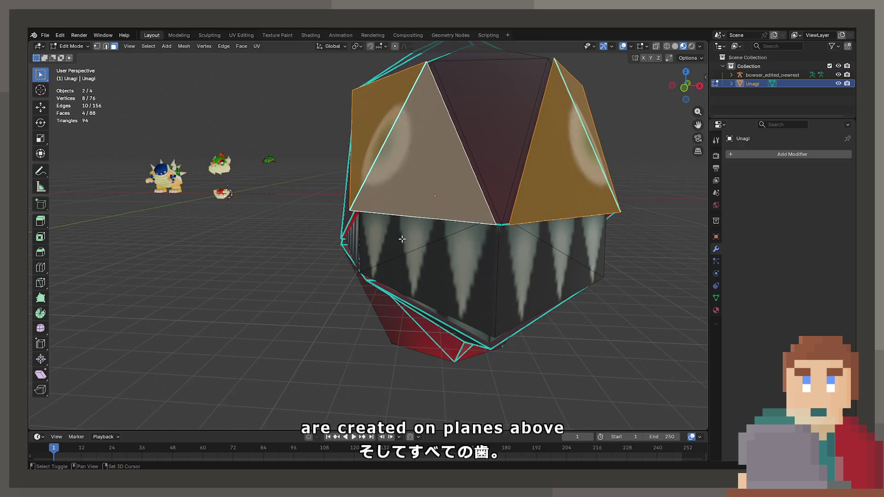
{"action": "left_click", "coordinate": [402, 239], "text": "shift"}
{"action": "left_click", "coordinate": [456, 294], "text": "shift"}
{"action": "left_click", "coordinate": [529, 295], "text": "shift"}
{"action": "left_click", "coordinate": [576, 244], "text": "shift"}
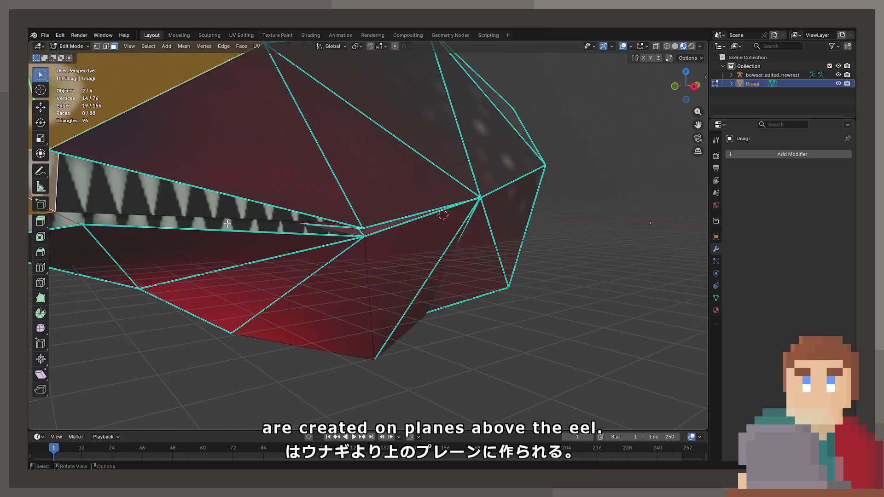